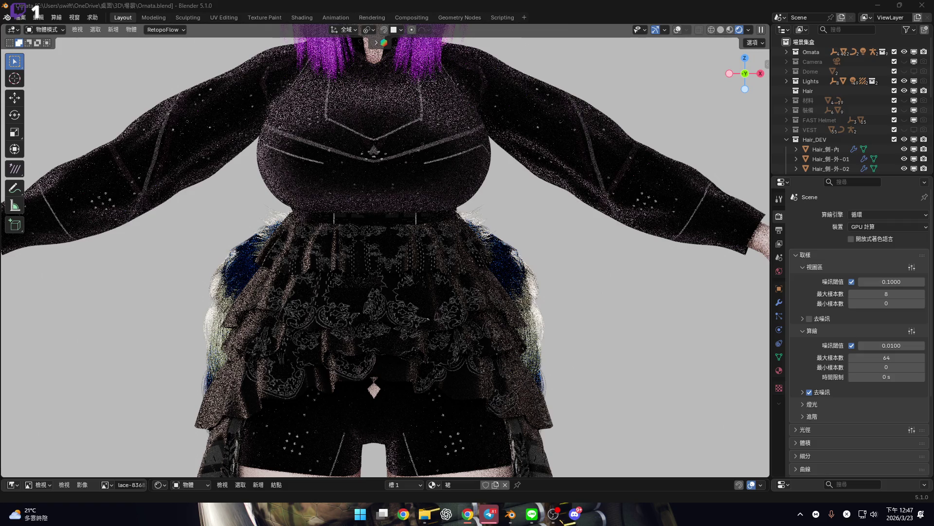
# Zoom out from the skirt close-up so the whole purple-haired character in her black dress is framed
pyautogui.moveTo(341, 350)
pyautogui.keyDown('ctrl'); pyautogui.mouseDown(button='middle')
pyautogui.moveTo(344, 309)
pyautogui.moveTo(379, 279)
pyautogui.moveTo(385, 222)
pyautogui.moveTo(383, 254)
pyautogui.moveTo(392, 249)
pyautogui.mouseUp(button='middle'); pyautogui.keyUp('ctrl')
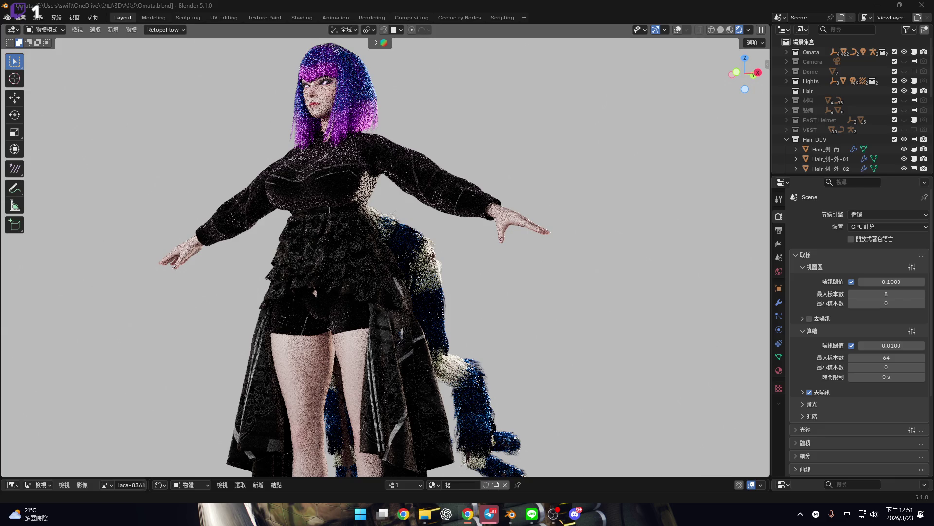
# Zoom the rendered viewport out and snap to a straight-on front view of the full character
pyautogui.press('super')
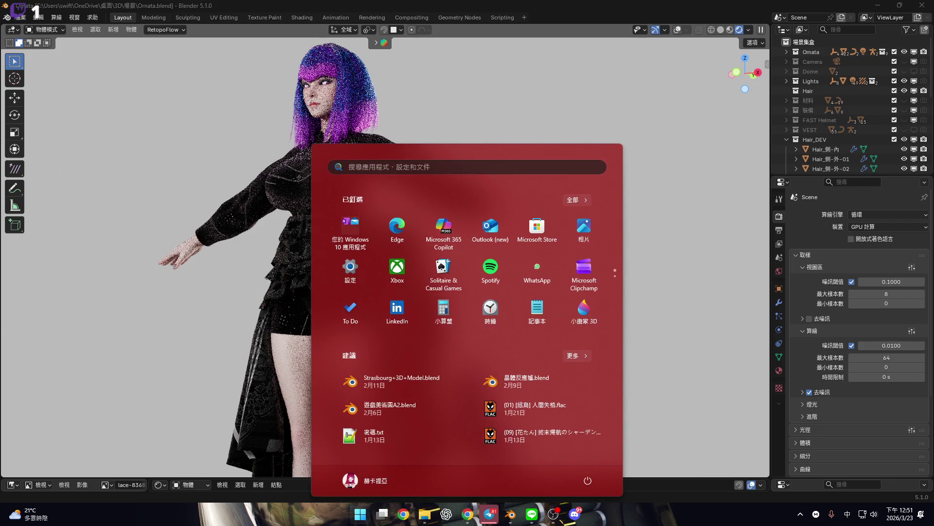
pyautogui.press('super')
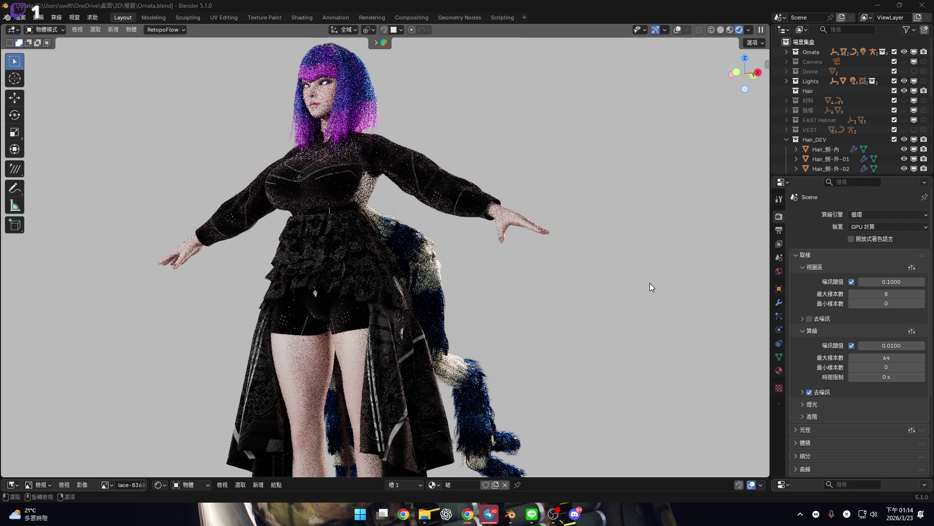
pyautogui.scroll(-3, 486, 194)
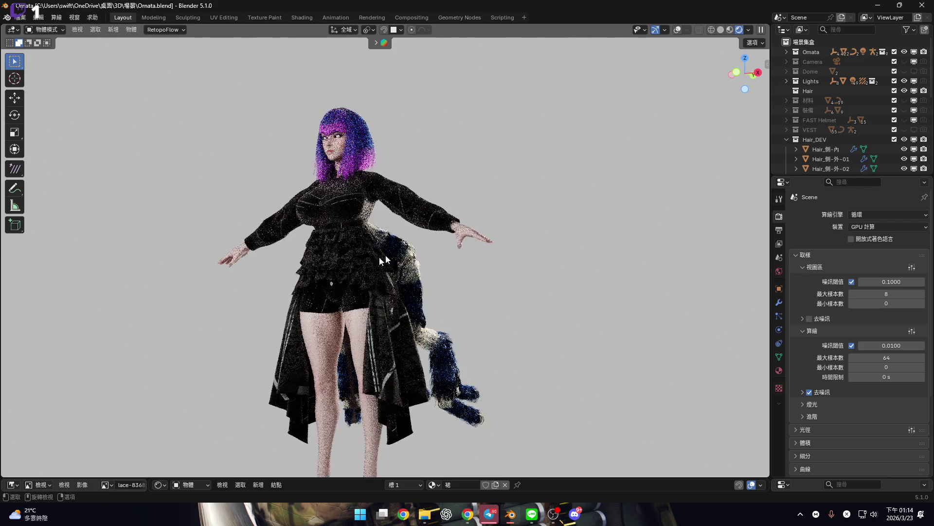
pyautogui.click(749, 77)
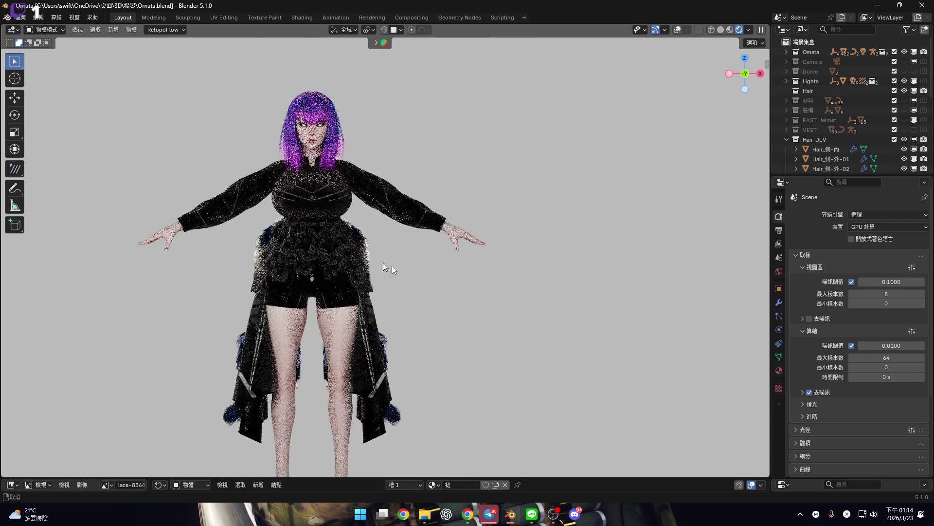
# Orbit around to a three-quarter view of the whole character, adjusting the zoom
pyautogui.scroll(2, 452, 271)
pyautogui.scroll(5, 451, 271)
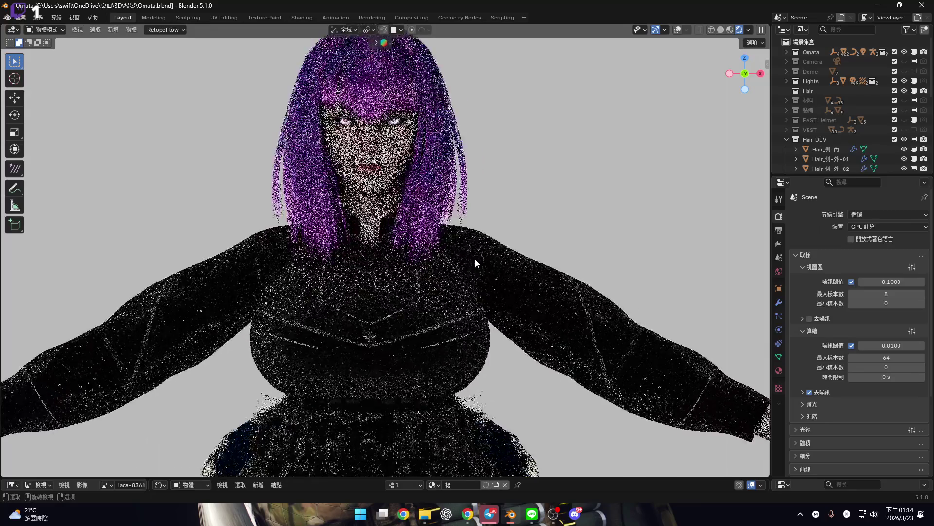
pyautogui.scroll(-5, 467, 248)
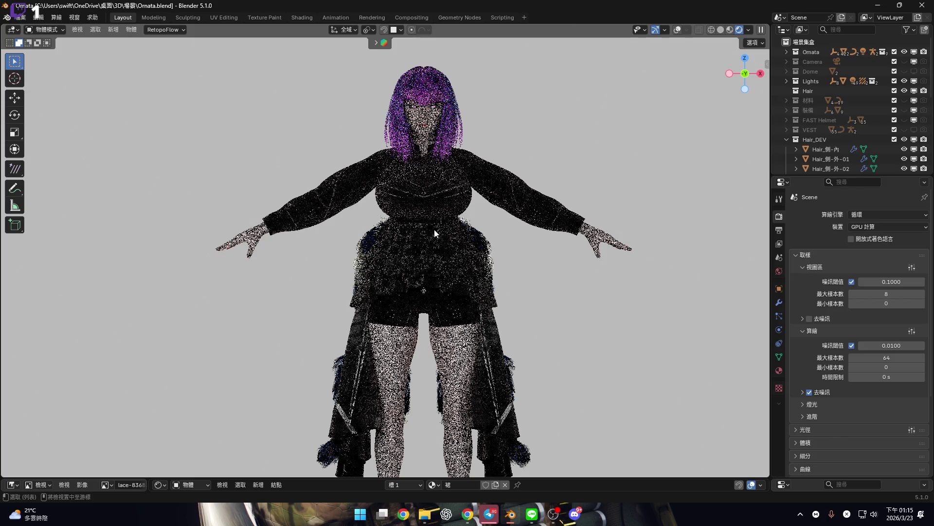
pyautogui.moveTo(421, 254); pyautogui.dragTo(373, 281, button='middle')
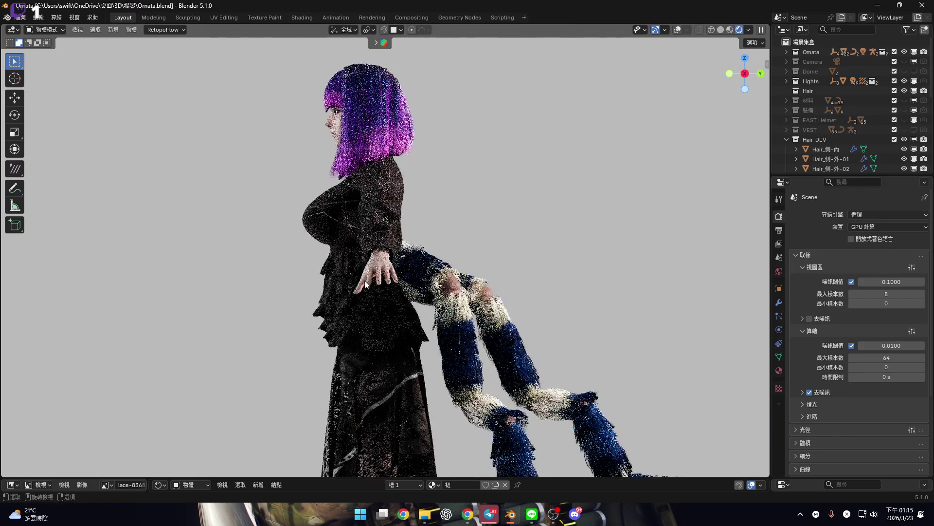
pyautogui.moveTo(361, 313)
pyautogui.mouseDown(button='middle')
pyautogui.moveTo(367, 331)
pyautogui.moveTo(392, 271)
pyautogui.moveTo(344, 202)
pyautogui.moveTo(373, 284)
pyautogui.moveTo(389, 231)
pyautogui.mouseUp(button='middle')
pyautogui.scroll(3, 373, 284)
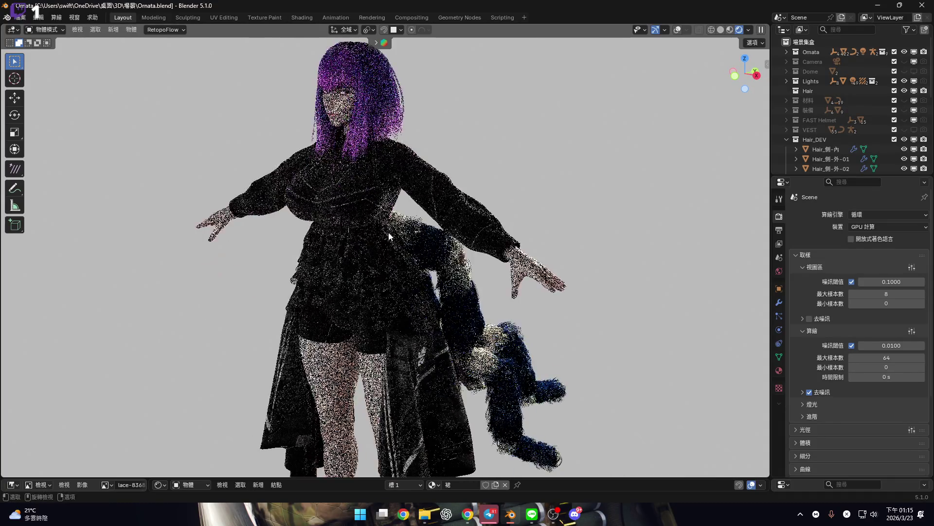
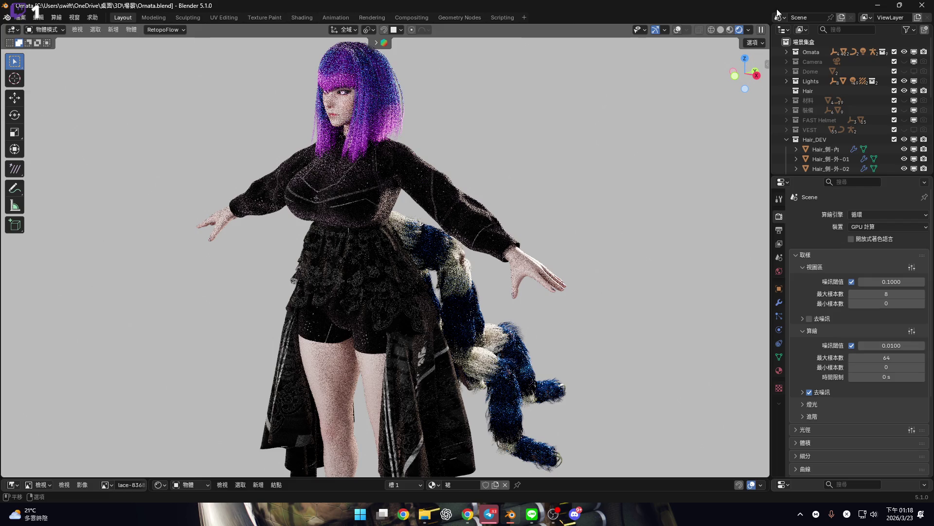
# Switch the viewport to Material Preview shading and select the skirt object
pyautogui.click(729, 31)
pyautogui.click(388, 209)
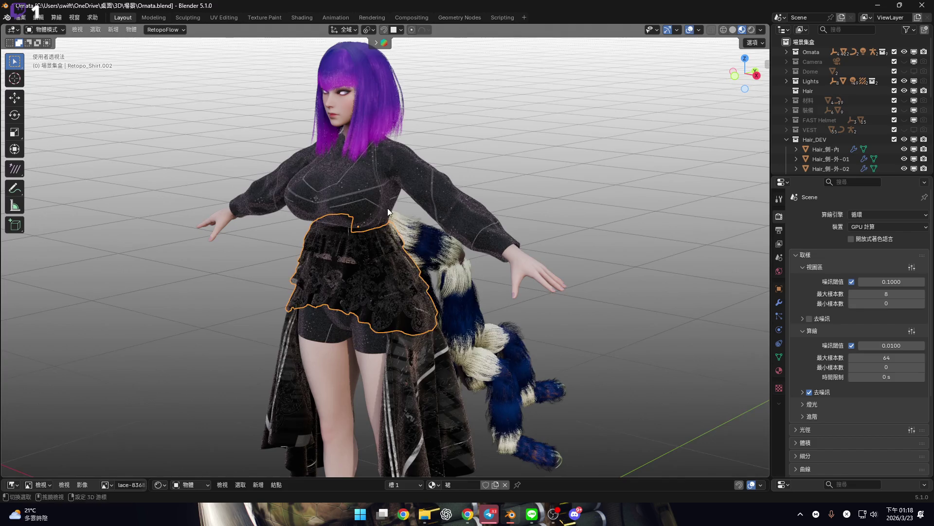
pyautogui.moveTo(387, 208); pyautogui.dragTo(499, 175, button='middle')
pyautogui.scroll(4, 499, 174)
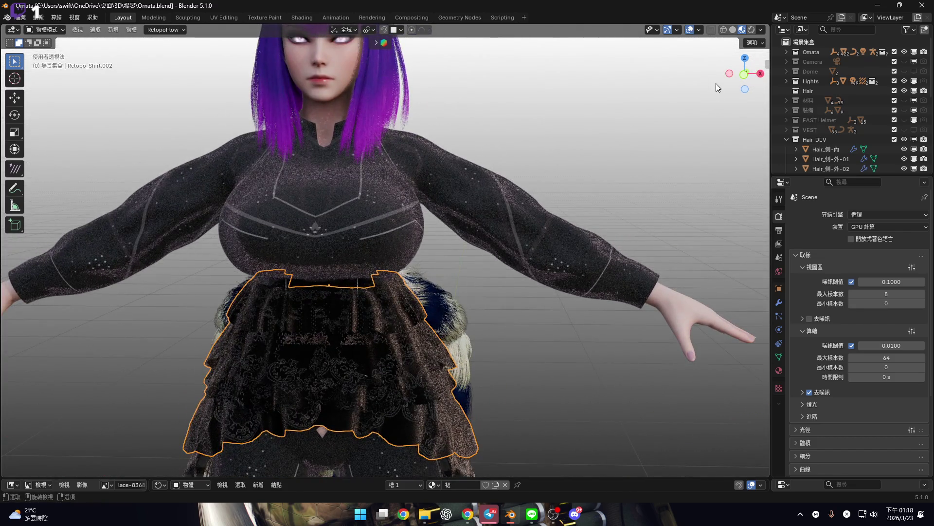
# Frame the skirt and hips in front orthographic view
pyautogui.click(744, 75)
pyautogui.moveTo(438, 380)
pyautogui.keyDown('shift'); pyautogui.mouseDown(button='middle')
pyautogui.moveTo(473, 267)
pyautogui.moveTo(456, 260)
pyautogui.moveTo(467, 257)
pyautogui.moveTo(474, 294)
pyautogui.moveTo(429, 220)
pyautogui.moveTo(498, 224)
pyautogui.moveTo(467, 224)
pyautogui.moveTo(477, 226)
pyautogui.mouseUp(button='middle'); pyautogui.keyUp('shift')
pyautogui.scroll(2, 473, 264)
pyautogui.keyDown('shift'); pyautogui.scroll(3, 502, 241); pyautogui.keyUp('shift')
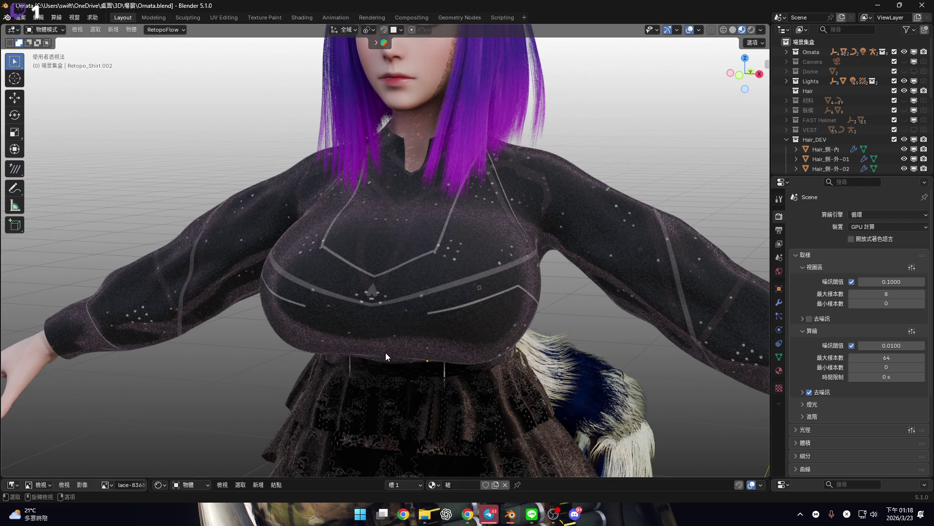
pyautogui.scroll(-5, 839, 113)
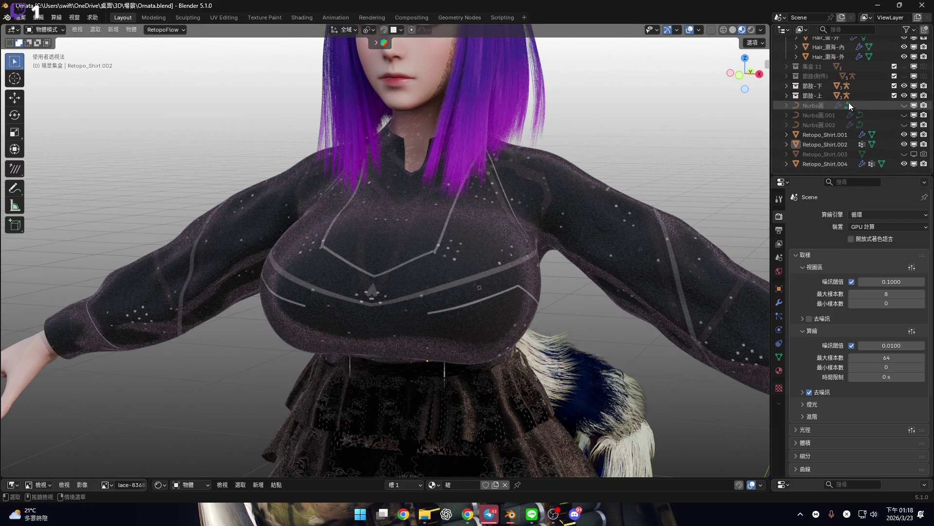
# Unhide the Nurbs圓 waist band and select it
pyautogui.click(903, 106)
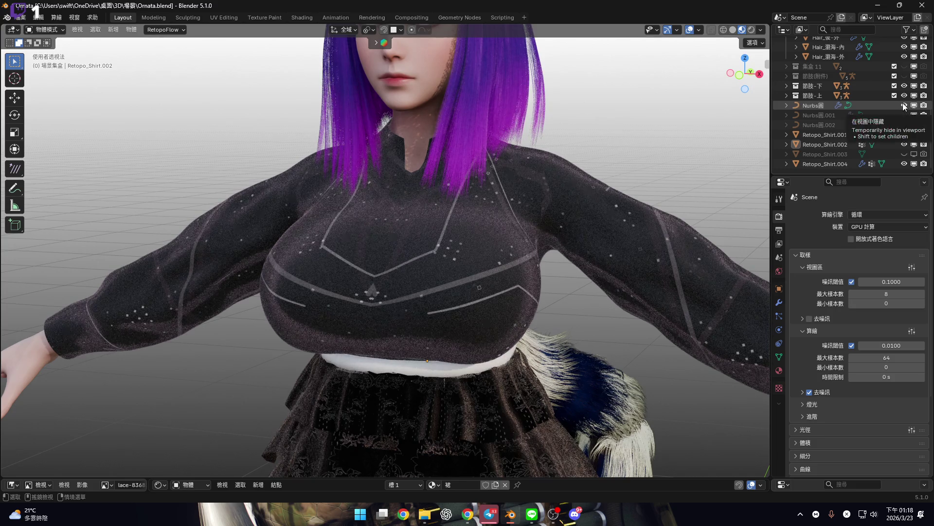
pyautogui.moveTo(640, 263)
pyautogui.mouseDown(button='middle')
pyautogui.moveTo(527, 145)
pyautogui.moveTo(397, 162)
pyautogui.moveTo(423, 181)
pyautogui.moveTo(528, 212)
pyautogui.mouseUp(button='middle')
pyautogui.scroll(10, 527, 213)
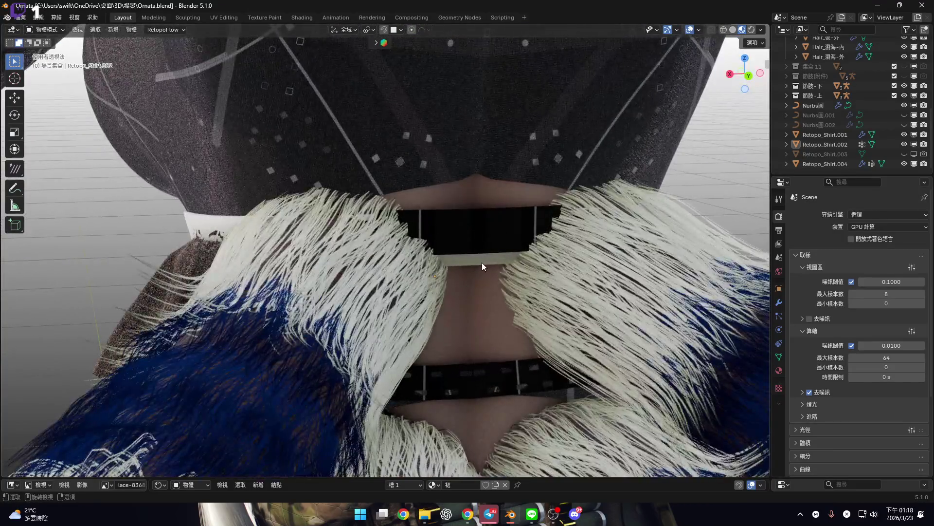
pyautogui.click(482, 261)
# Inspect the band from several angles and show its curve data settings
pyautogui.scroll(-8, 525, 268)
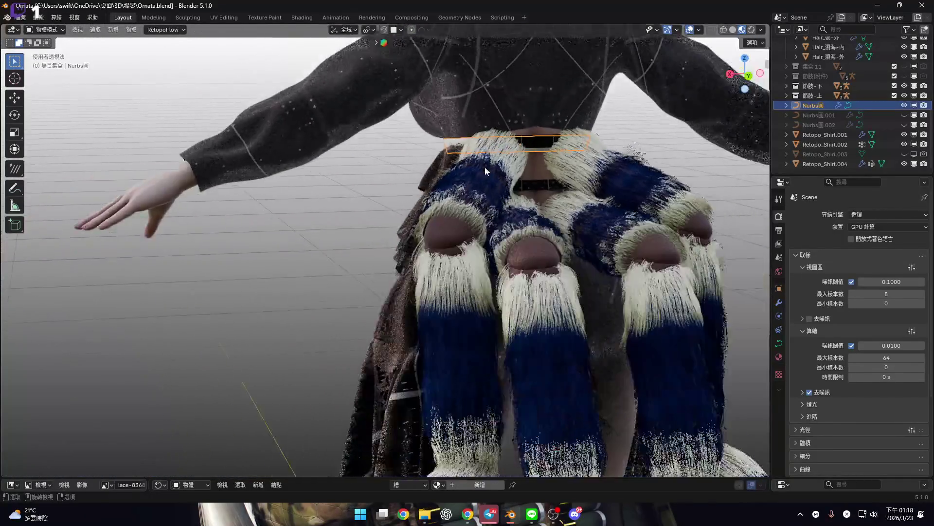
pyautogui.moveTo(485, 167)
pyautogui.mouseDown(button='middle')
pyautogui.moveTo(607, 160)
pyautogui.moveTo(487, 313)
pyautogui.moveTo(426, 264)
pyautogui.mouseUp(button='middle')
pyautogui.scroll(10, 426, 264)
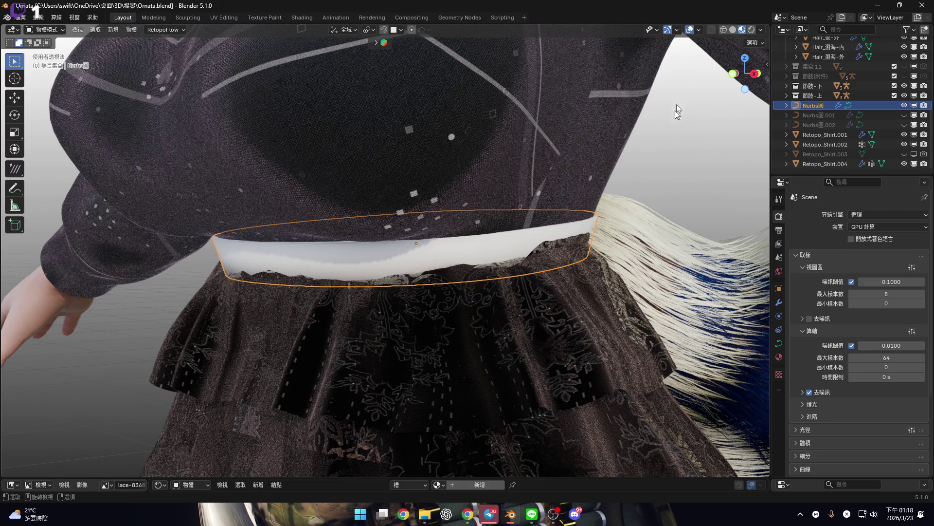
pyautogui.moveTo(440, 261); pyautogui.dragTo(633, 146, button='middle')
pyautogui.click(734, 87)
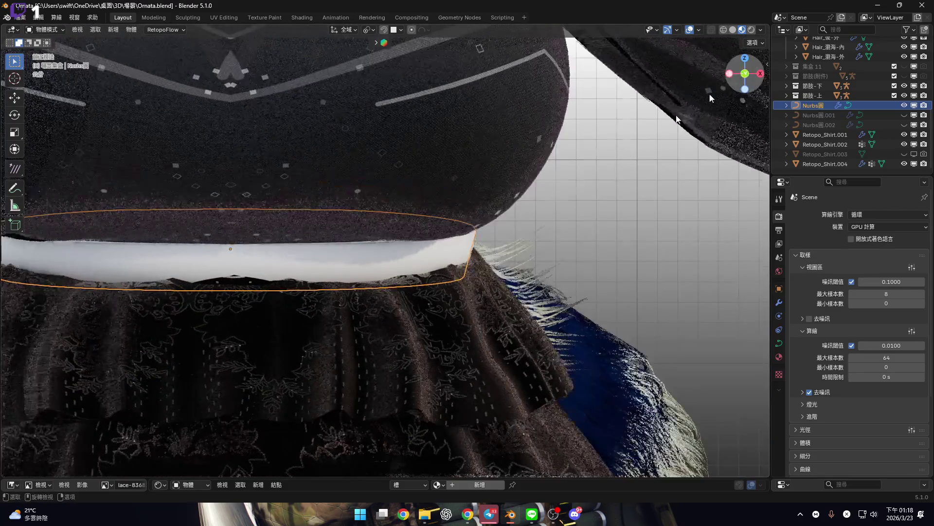
pyautogui.scroll(2, 535, 265)
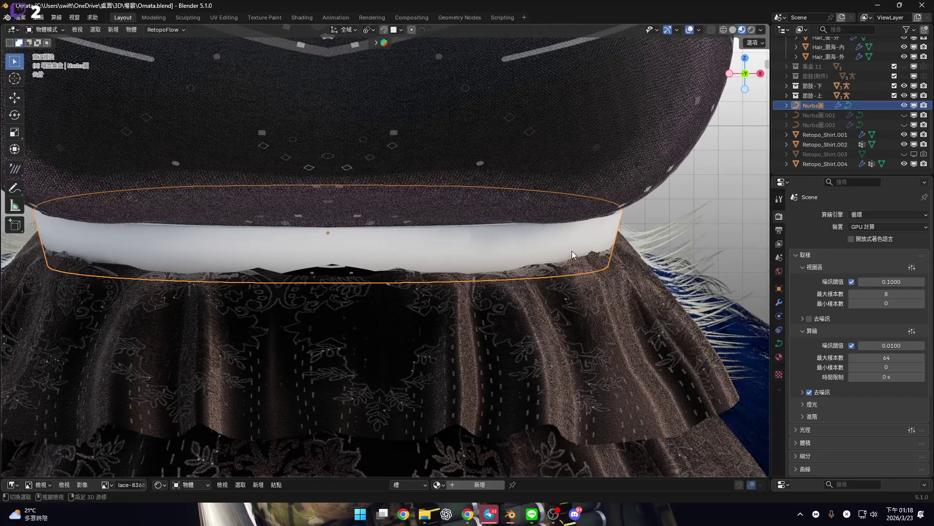
pyautogui.scroll(5, 608, 241)
pyautogui.moveTo(638, 231)
pyautogui.mouseDown(button='middle')
pyautogui.moveTo(490, 221)
pyautogui.moveTo(560, 229)
pyautogui.moveTo(549, 234)
pyautogui.moveTo(527, 227)
pyautogui.moveTo(532, 219)
pyautogui.moveTo(571, 226)
pyautogui.moveTo(474, 220)
pyautogui.moveTo(496, 225)
pyautogui.moveTo(436, 248)
pyautogui.moveTo(575, 276)
pyautogui.mouseUp(button='middle')
pyautogui.scroll(4, 510, 225)
pyautogui.scroll(-2, 530, 227)
pyautogui.scroll(-5, 532, 219)
pyautogui.click(781, 345)
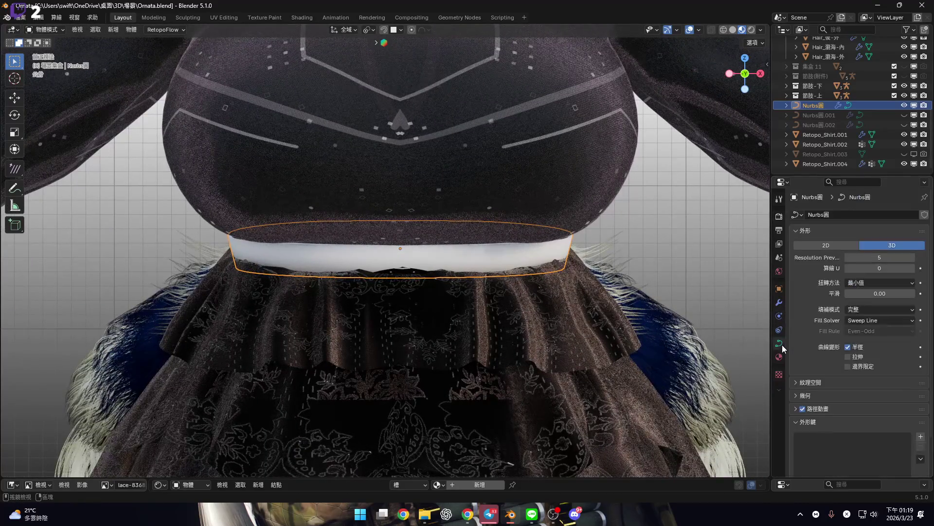
# In Edit Mode, move one Nurbs圓 control point along the Y axis
pyautogui.moveTo(565, 253)
pyautogui.mouseDown(button='middle')
pyautogui.moveTo(379, 283)
pyautogui.moveTo(493, 269)
pyautogui.moveTo(454, 306)
pyautogui.moveTo(523, 344)
pyautogui.moveTo(588, 337)
pyautogui.mouseUp(button='middle')
pyautogui.scroll(3, 453, 306)
pyautogui.press('Tab')
pyautogui.scroll(2, 588, 336)
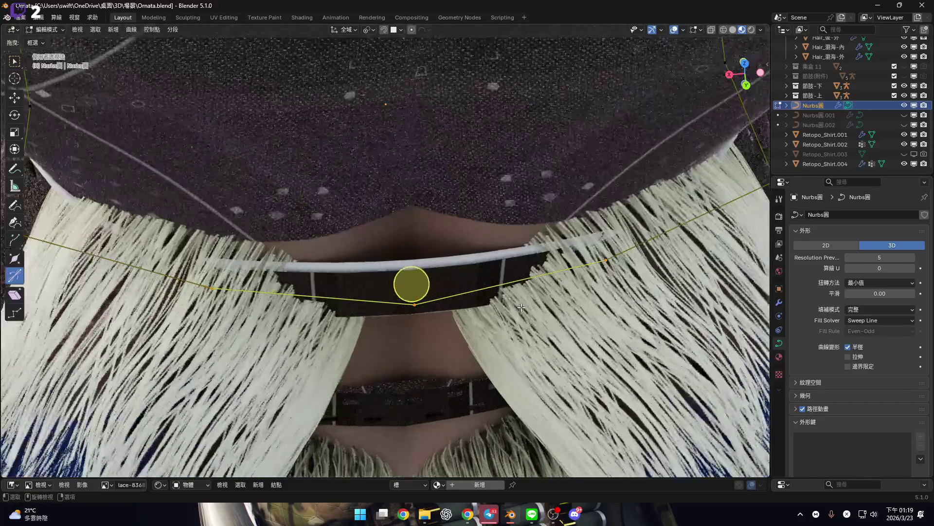
pyautogui.press('g')
pyautogui.press('y')
pyautogui.click(525, 320)
# Check the reshaped band, return to Object Mode and view it from the front
pyautogui.moveTo(528, 319)
pyautogui.mouseDown(button='middle')
pyautogui.moveTo(509, 219)
pyautogui.moveTo(436, 251)
pyautogui.moveTo(570, 249)
pyautogui.moveTo(472, 249)
pyautogui.moveTo(414, 231)
pyautogui.moveTo(482, 282)
pyautogui.mouseUp(button='middle')
pyautogui.scroll(4, 468, 251)
pyautogui.scroll(-6, 468, 250)
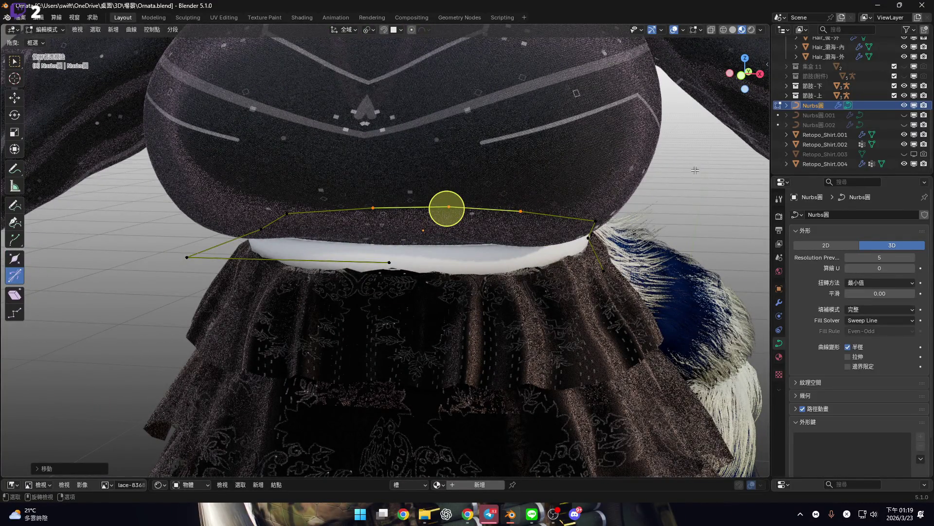
pyautogui.press('Tab')
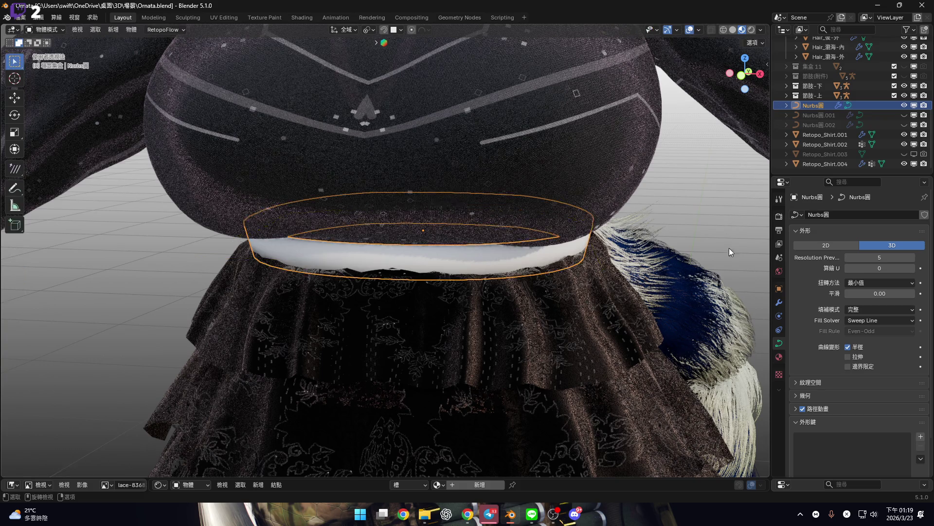
pyautogui.press('KP_1')
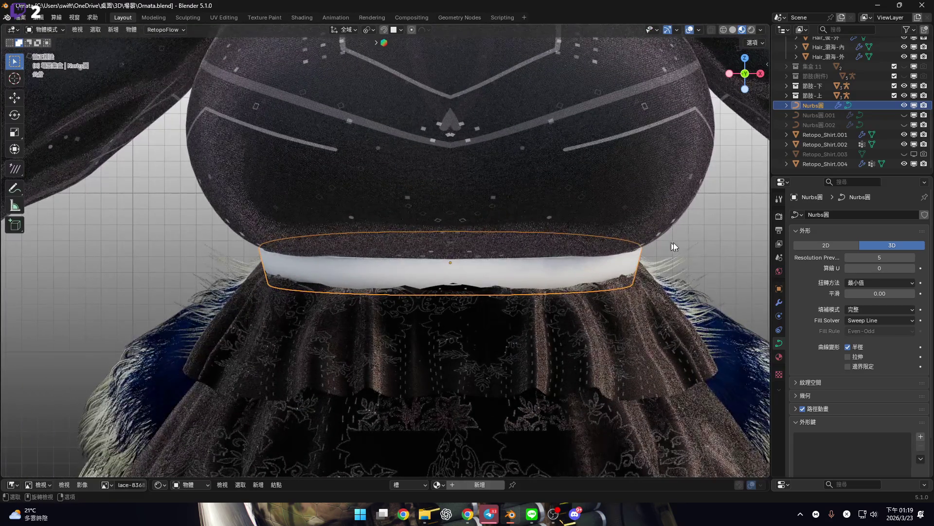
pyautogui.keyDown('shift'); pyautogui.moveTo(672, 241); pyautogui.dragTo(583, 238, button='middle'); pyautogui.keyUp('shift')
pyautogui.rightClick(580, 242)
# Remove the curve's existing Solidify modifier
pyautogui.moveTo(580, 288)
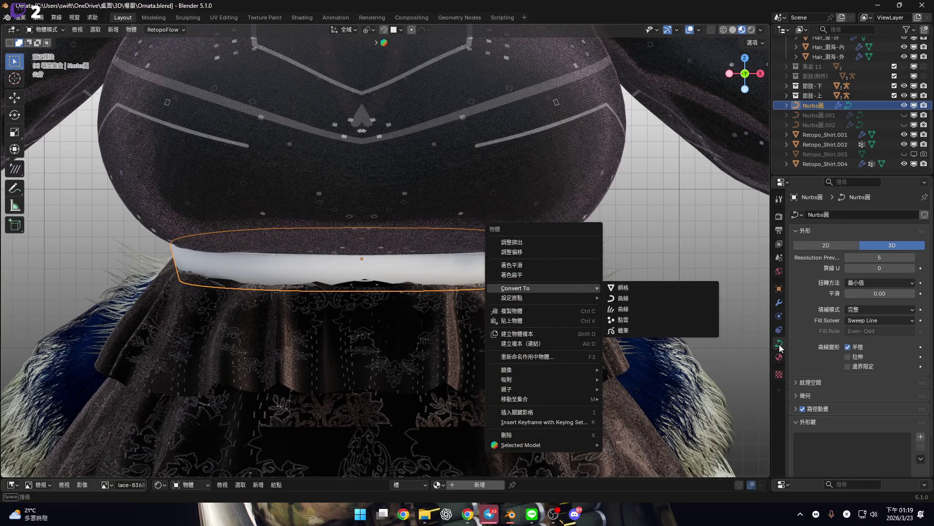
pyautogui.click(778, 302)
pyautogui.click(910, 230)
# Convert Nurbs圓 from a curve to a mesh
pyautogui.rightClick(548, 264)
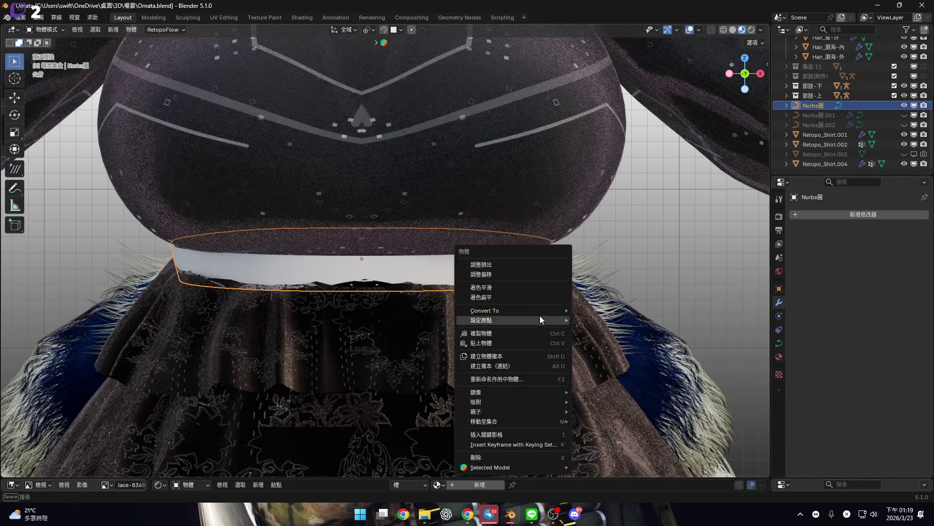
pyautogui.moveTo(540, 312)
pyautogui.click(617, 331)
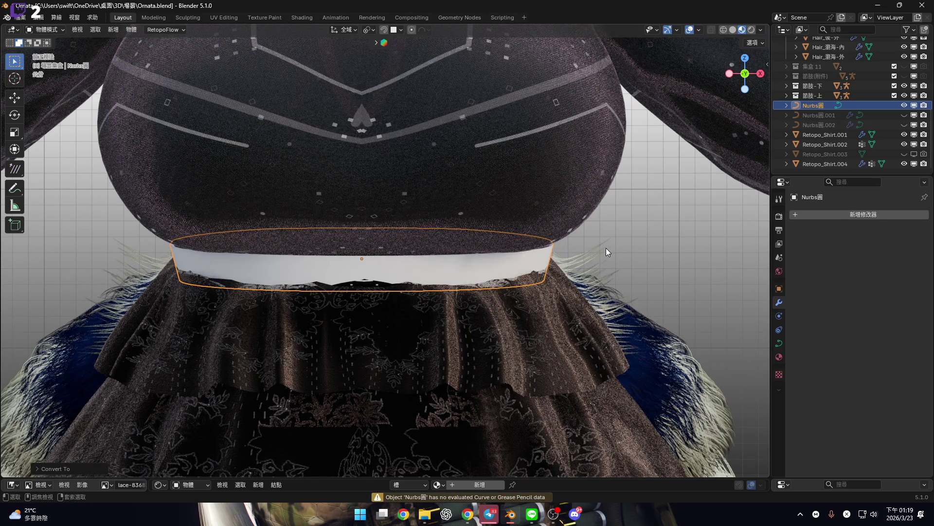
pyautogui.rightClick(606, 250)
pyautogui.moveTo(613, 250)
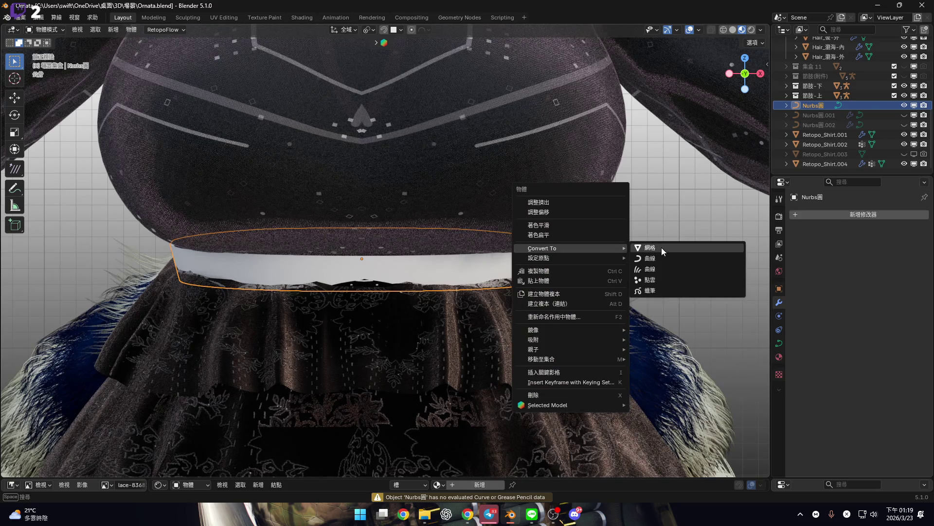
pyautogui.click(650, 248)
pyautogui.moveTo(649, 247)
pyautogui.mouseDown(button='middle')
pyautogui.moveTo(553, 259)
pyautogui.moveTo(476, 253)
pyautogui.moveTo(424, 226)
pyautogui.moveTo(348, 261)
pyautogui.moveTo(678, 247)
pyautogui.moveTo(759, 229)
pyautogui.mouseUp(button='middle')
pyautogui.click(855, 214)
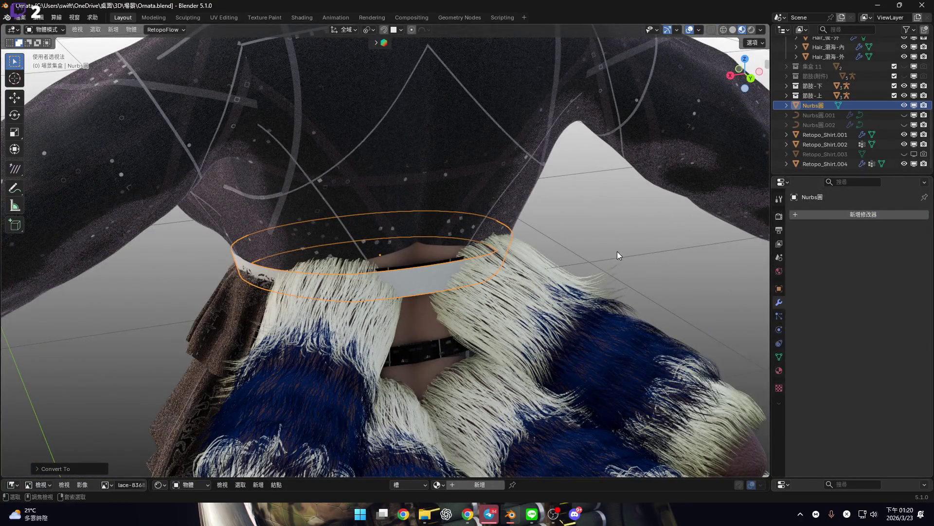
# Apply all transforms to the ring and set its origin to geometry
pyautogui.hotkey('ctrl', 'a')
pyautogui.click(603, 279)
pyautogui.moveTo(541, 272); pyautogui.dragTo(584, 258, button='middle')
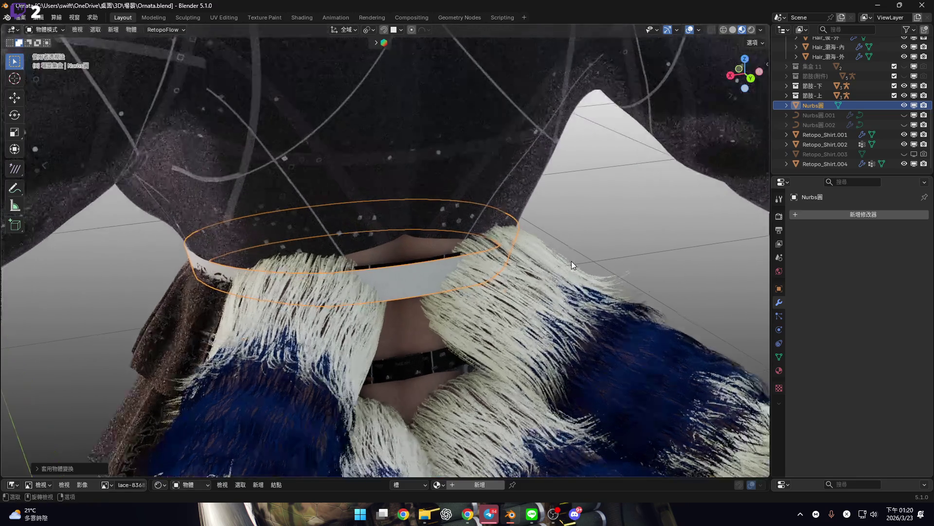
pyautogui.rightClick(592, 249)
pyautogui.moveTo(593, 252)
pyautogui.click(661, 268)
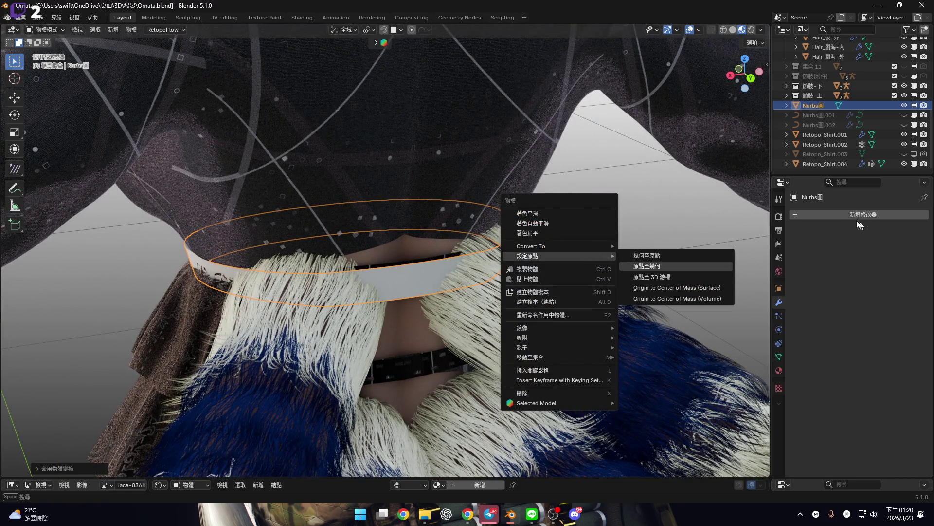
# Add a Solidify modifier to the ring
pyautogui.click(850, 217)
pyautogui.moveTo(850, 217)
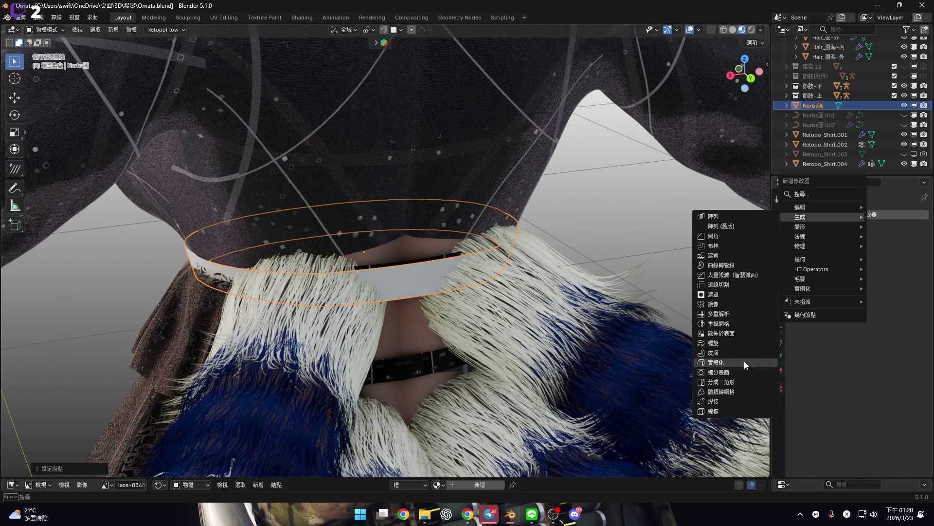
pyautogui.press('Return')
# Set the ring's Solidify thickness to 0.1 cm
pyautogui.scroll(8, 479, 288)
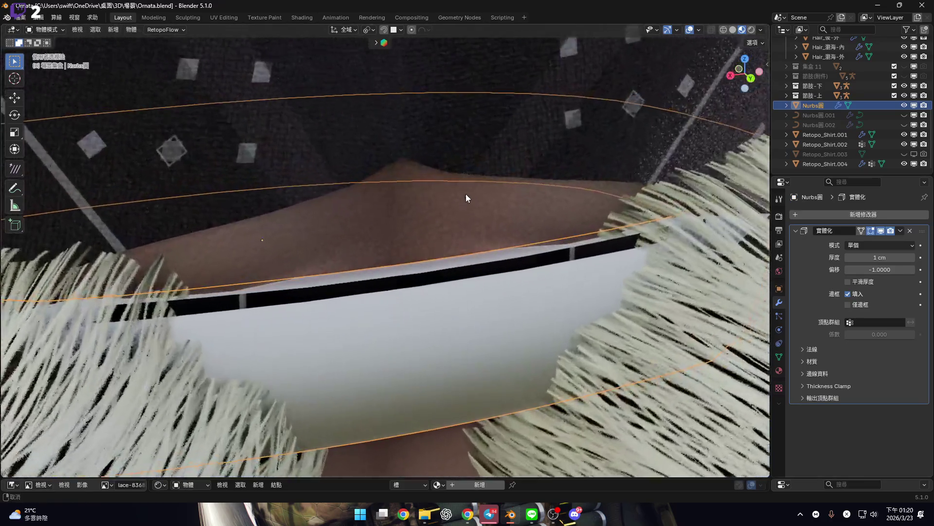
pyautogui.scroll(2, 465, 197)
pyautogui.click(878, 258)
pyautogui.write('0.1')
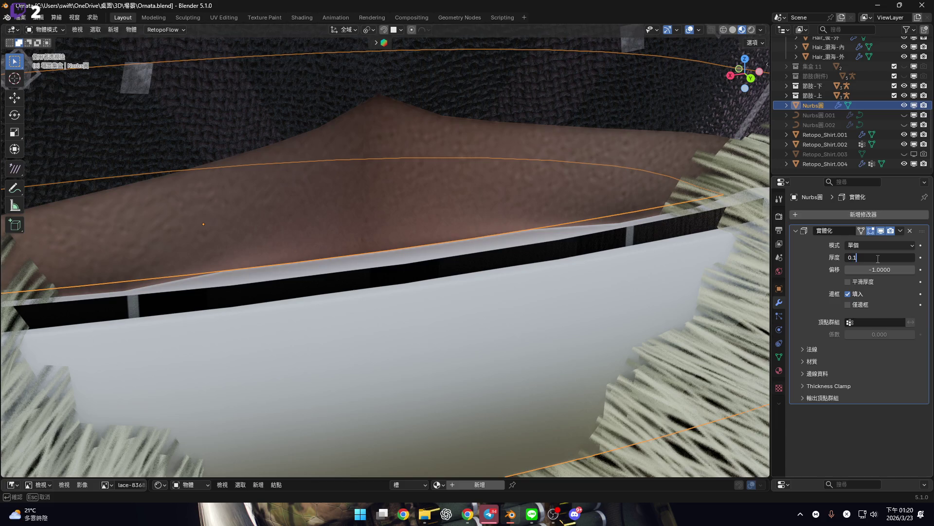
pyautogui.press('Return')
pyautogui.moveTo(495, 261)
pyautogui.mouseDown(button='middle')
pyautogui.moveTo(511, 244)
pyautogui.moveTo(490, 235)
pyautogui.moveTo(501, 223)
pyautogui.moveTo(675, 267)
pyautogui.mouseUp(button='middle')
pyautogui.moveTo(879, 257); pyautogui.dragTo(901, 257)
pyautogui.press('Escape')
pyautogui.moveTo(438, 234)
pyautogui.mouseDown(button='middle')
pyautogui.moveTo(363, 138)
pyautogui.moveTo(393, 141)
pyautogui.moveTo(395, 175)
pyautogui.mouseUp(button='middle')
# Give Retopo_Shirt.004 a Solidify modifier 0.1 cm thick, then reselect the Nurbs圓 band
pyautogui.click(379, 192)
pyautogui.press('KP_Decimal')
pyautogui.scroll(6, 396, 195)
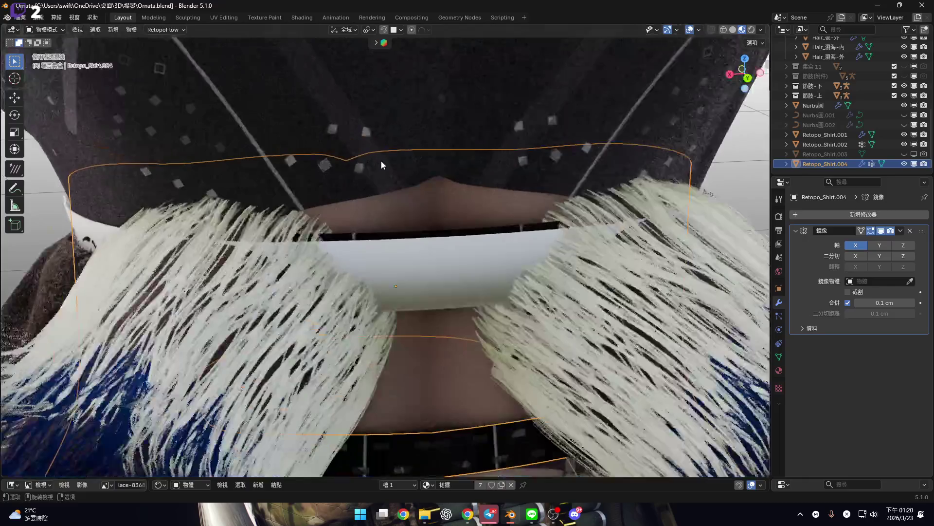
pyautogui.click(871, 214)
pyautogui.moveTo(871, 215)
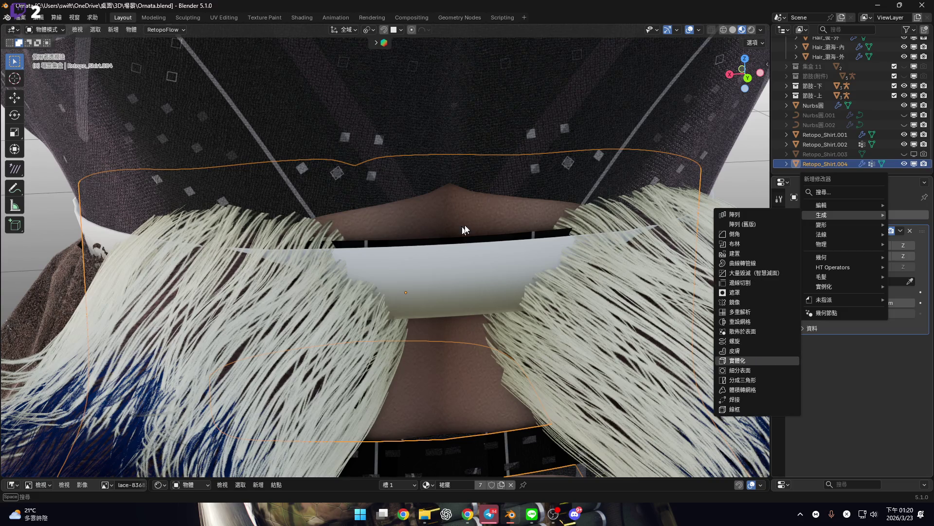
pyautogui.press('Return')
pyautogui.scroll(8, 492, 261)
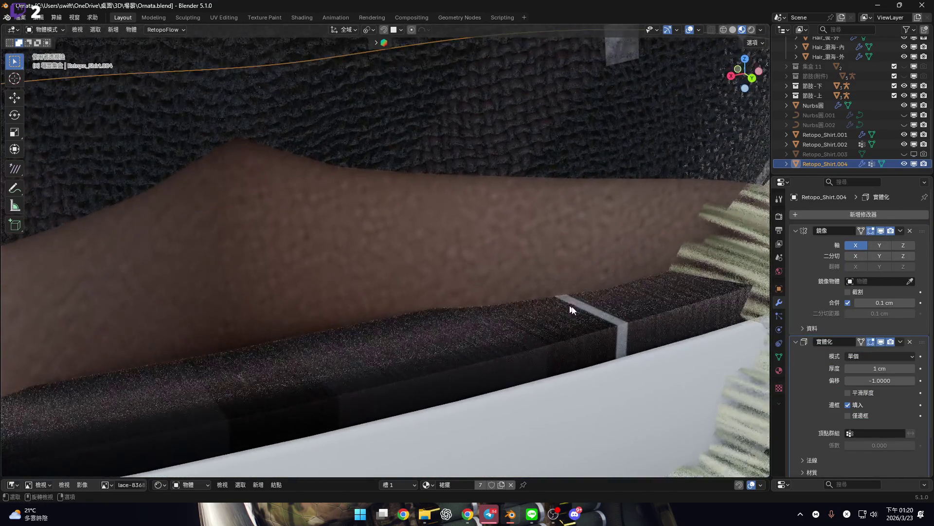
pyautogui.click(883, 369)
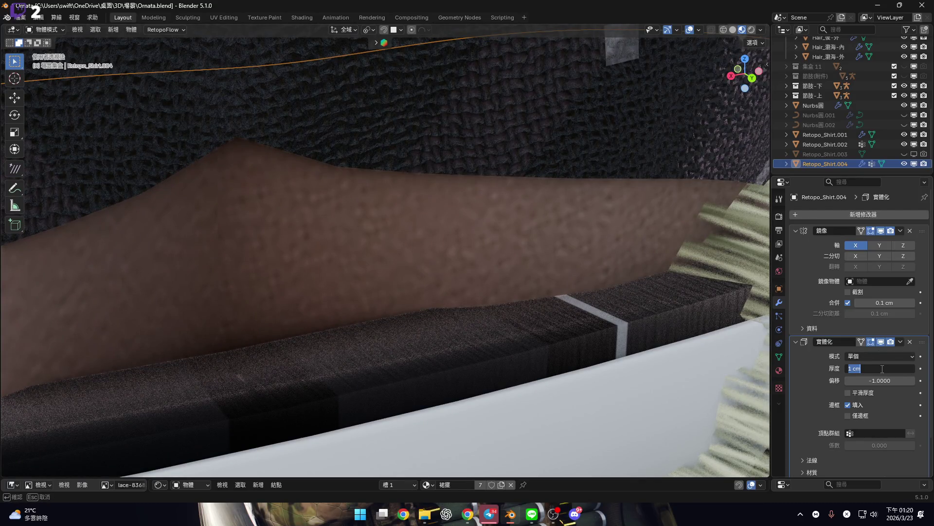
pyautogui.write('0.02')
pyautogui.press('Return')
pyautogui.moveTo(544, 341)
pyautogui.mouseDown(button='middle')
pyautogui.moveTo(532, 335)
pyautogui.moveTo(587, 326)
pyautogui.moveTo(356, 222)
pyautogui.moveTo(533, 251)
pyautogui.moveTo(569, 278)
pyautogui.mouseUp(button='middle')
pyautogui.hotkey('ctrl', 'z')
pyautogui.click(533, 251)
# Review the Nurbs band in Edit Mode from the front, then exit Edit Mode
pyautogui.click(734, 74)
pyautogui.press('Tab')
pyautogui.scroll(5, 436, 243)
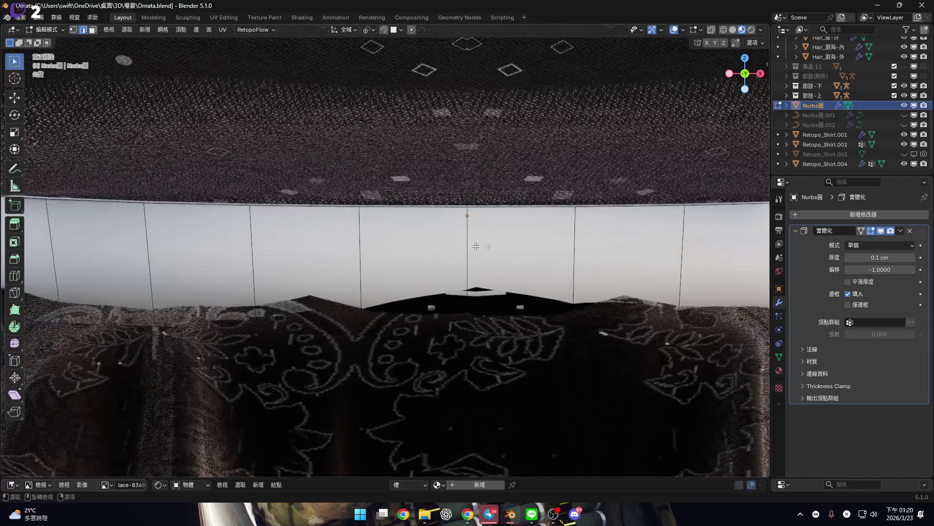
pyautogui.scroll(-4, 436, 243)
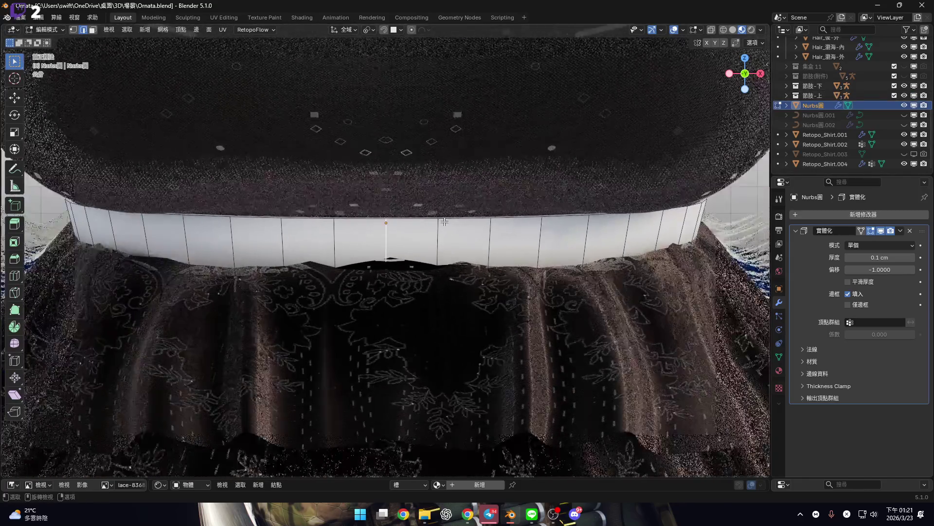
pyautogui.scroll(-2, 444, 221)
pyautogui.keyDown('shift'); pyautogui.moveTo(444, 222); pyautogui.dragTo(496, 239, button='middle'); pyautogui.keyUp('shift')
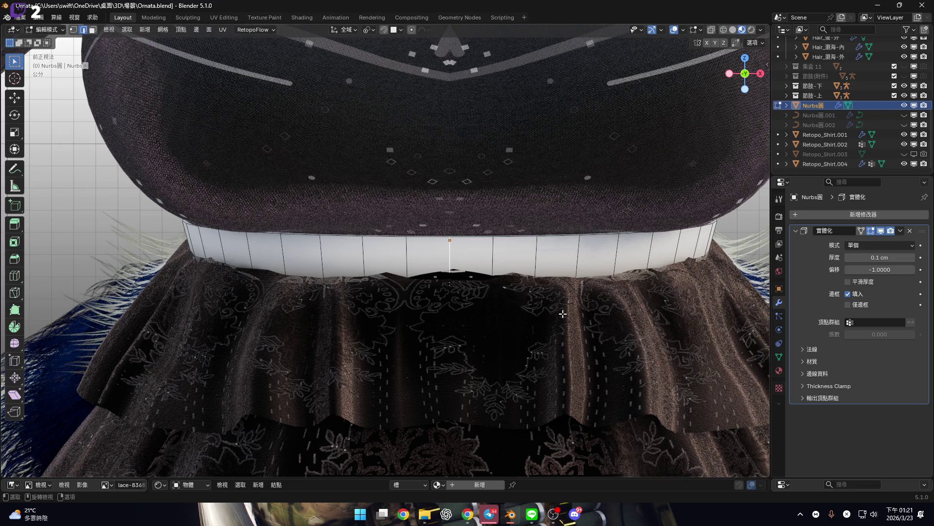
pyautogui.press('Tab')
# Select the lace skirt Retopo_Shirt.002 and view it at an angle
pyautogui.keyDown('shift'); pyautogui.moveTo(567, 323); pyautogui.dragTo(518, 173, button='middle'); pyautogui.keyUp('shift')
pyautogui.click(577, 395)
pyautogui.moveTo(578, 396)
pyautogui.mouseDown(button='middle')
pyautogui.moveTo(522, 278)
pyautogui.moveTo(599, 471)
pyautogui.mouseUp(button='middle')
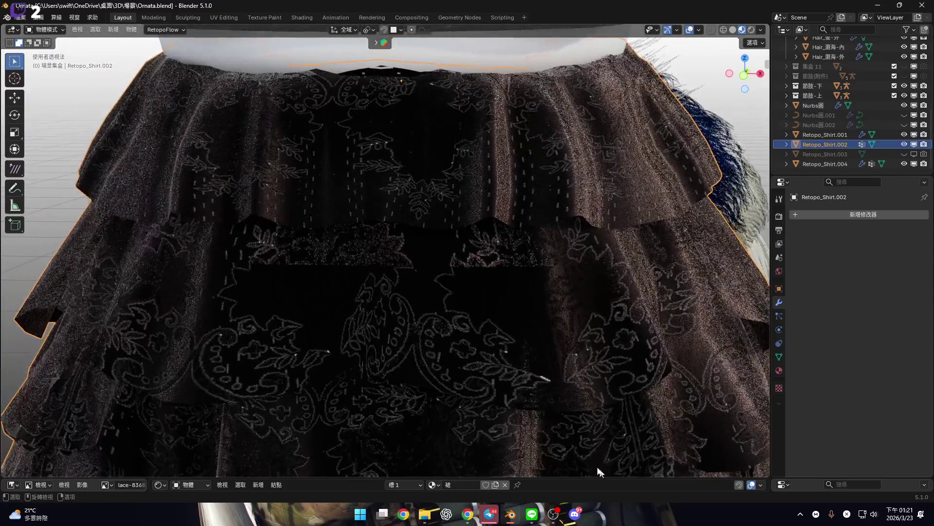
# Enlarge the node area and set the skirt's Layer Weight blend to 0.85
pyautogui.moveTo(592, 476); pyautogui.dragTo(599, 275)
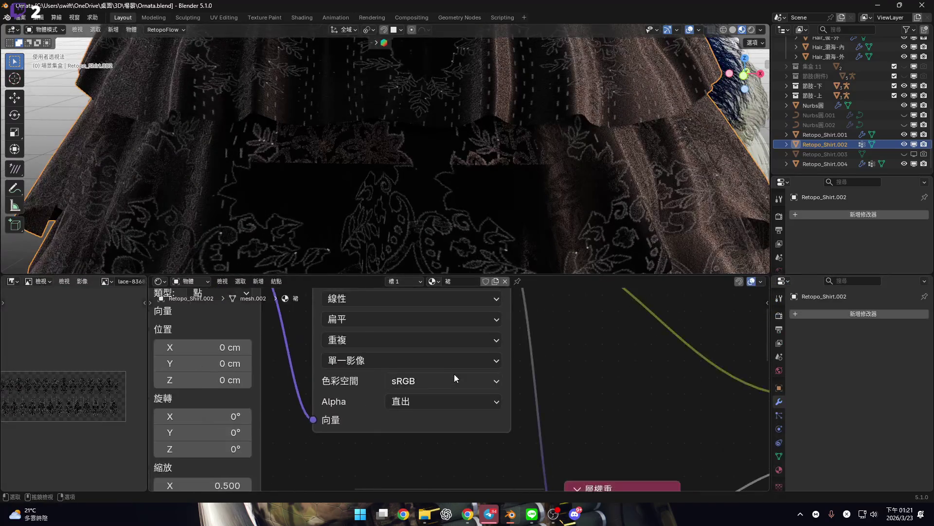
pyautogui.scroll(-5, 454, 374)
pyautogui.moveTo(434, 376); pyautogui.dragTo(514, 320, button='middle')
pyautogui.scroll(5, 466, 430)
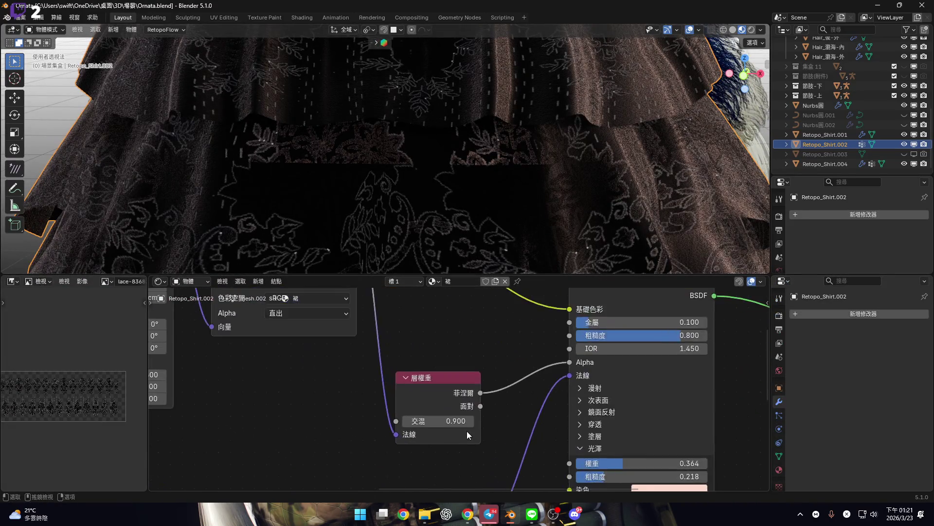
pyautogui.scroll(3, 466, 431)
pyautogui.moveTo(470, 229)
pyautogui.mouseDown(button='middle')
pyautogui.moveTo(499, 191)
pyautogui.moveTo(468, 217)
pyautogui.mouseUp(button='middle')
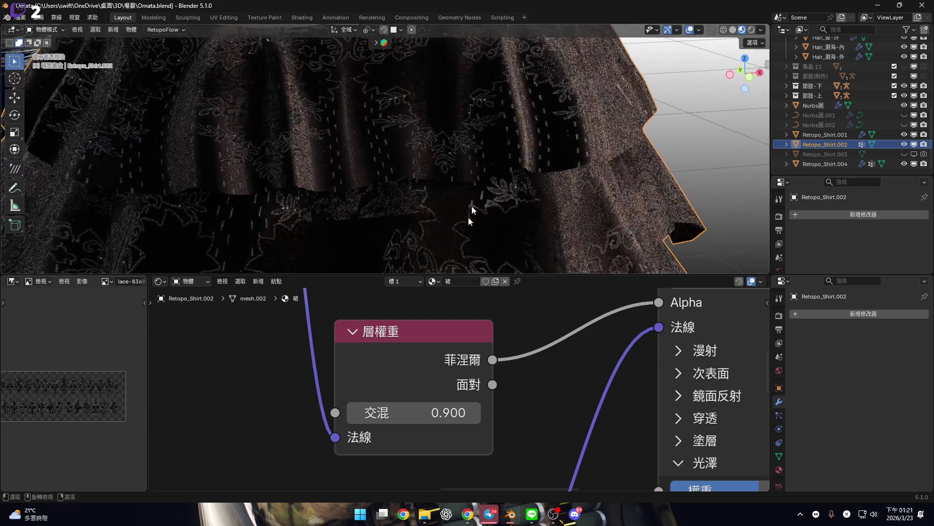
pyautogui.click(428, 416)
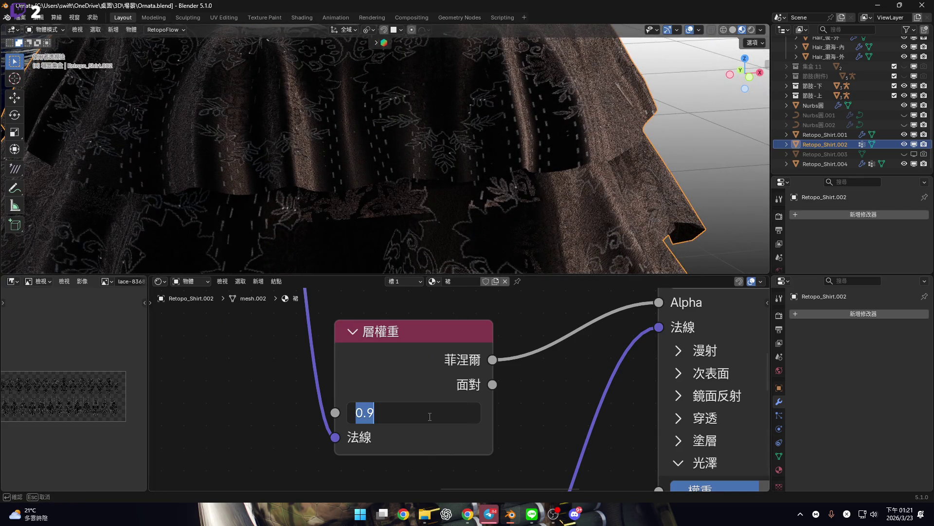
pyautogui.write('.85')
pyautogui.press('Return')
# Try a Layer Weight blend of 0.7 instead
pyautogui.scroll(-3, 479, 205)
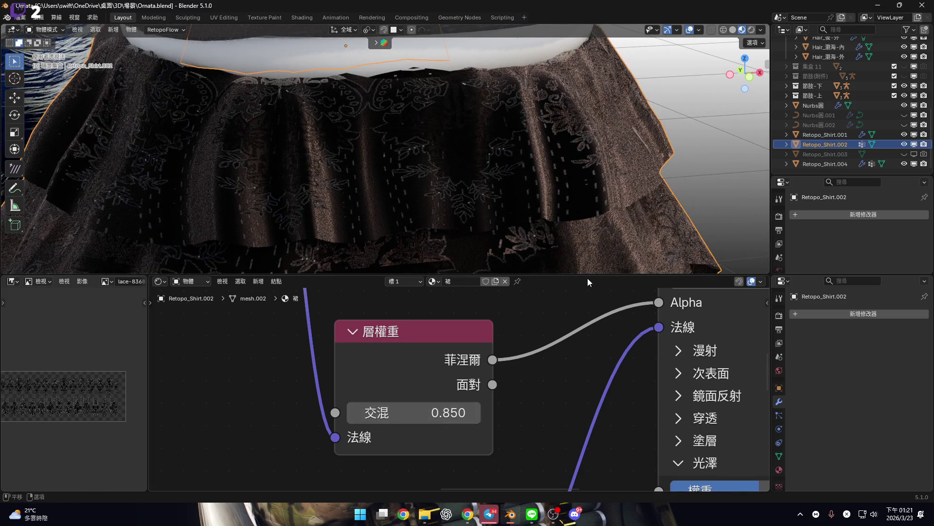
pyautogui.moveTo(585, 276)
pyautogui.mouseDown()
pyautogui.moveTo(556, 398)
pyautogui.moveTo(556, 321)
pyautogui.mouseUp()
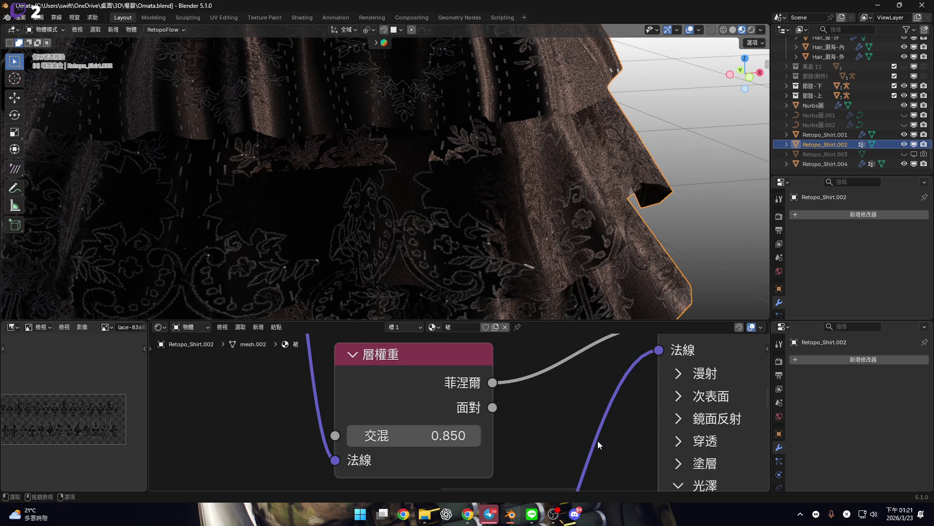
pyautogui.moveTo(466, 435)
pyautogui.mouseDown()
pyautogui.moveTo(351, 436)
pyautogui.moveTo(482, 436)
pyautogui.mouseUp()
pyautogui.press('Escape')
pyautogui.click(426, 435)
pyautogui.write('.7')
pyautogui.press('Return')
# Set the Layer Weight blend back to 0.9
pyautogui.moveTo(458, 273)
pyautogui.mouseDown(button='middle')
pyautogui.moveTo(461, 217)
pyautogui.moveTo(441, 185)
pyautogui.mouseUp(button='middle')
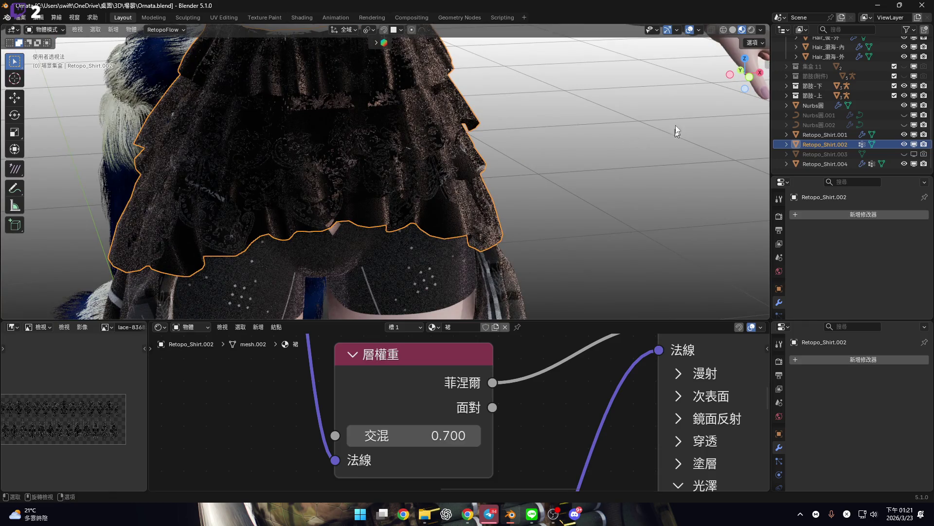
pyautogui.click(751, 79)
pyautogui.scroll(2, 681, 97)
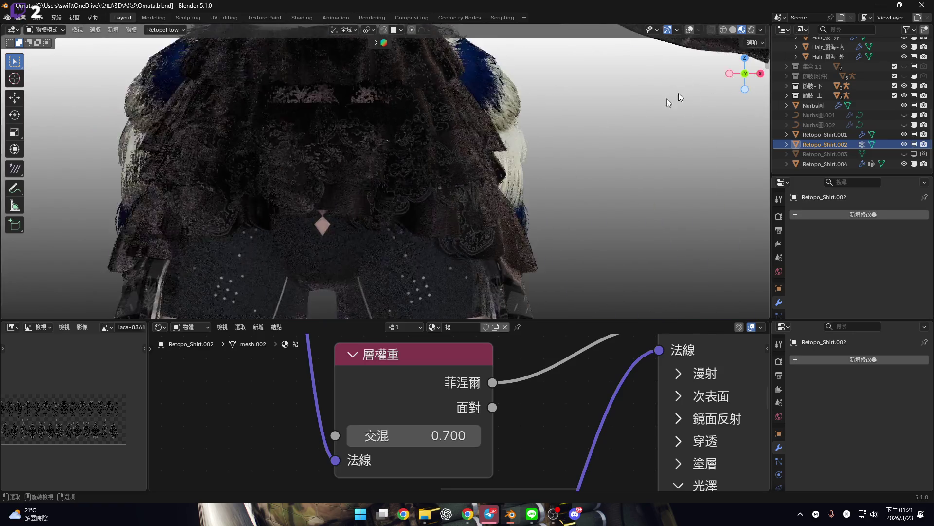
pyautogui.scroll(3, 680, 98)
pyautogui.click(427, 430)
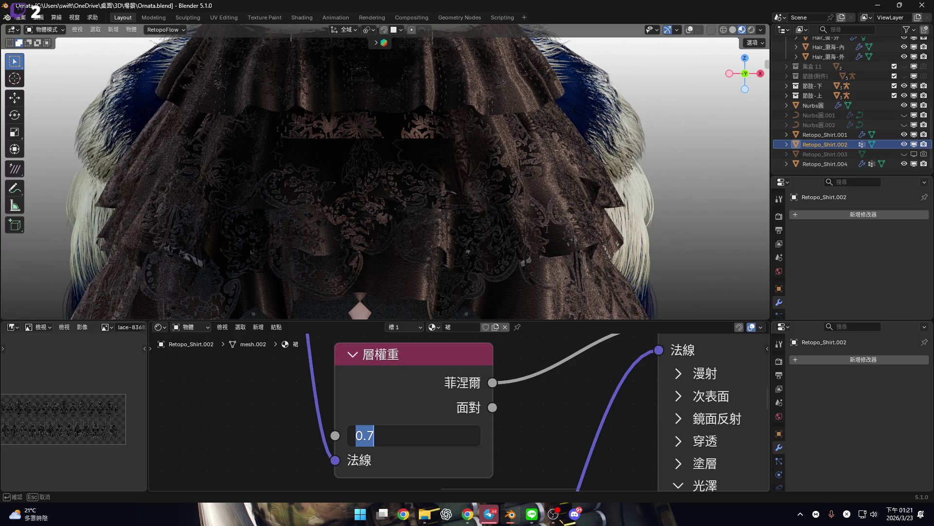
pyautogui.write('.9')
pyautogui.press('Return')
# Restore the full 3D view and select the shirt Retopo_Shirt.001 at the diamond cutout
pyautogui.scroll(4, 414, 202)
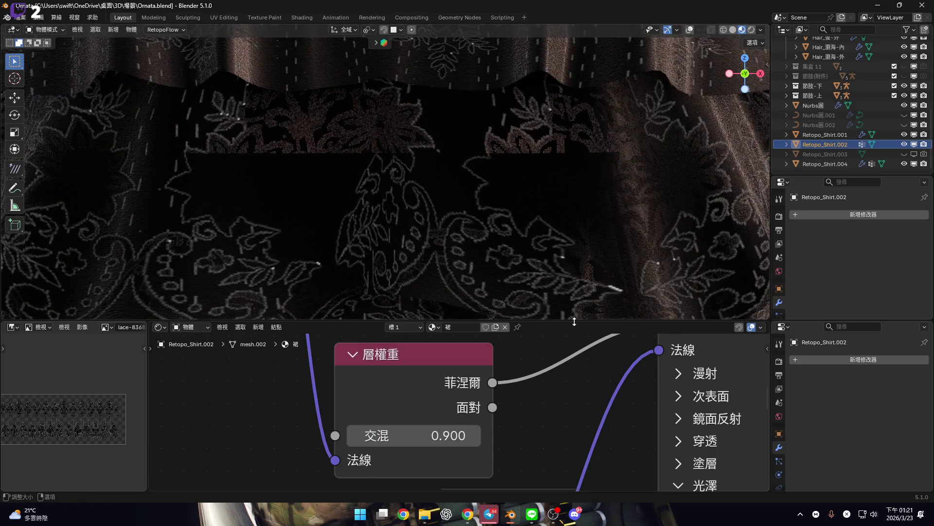
pyautogui.moveTo(569, 323); pyautogui.dragTo(569, 479)
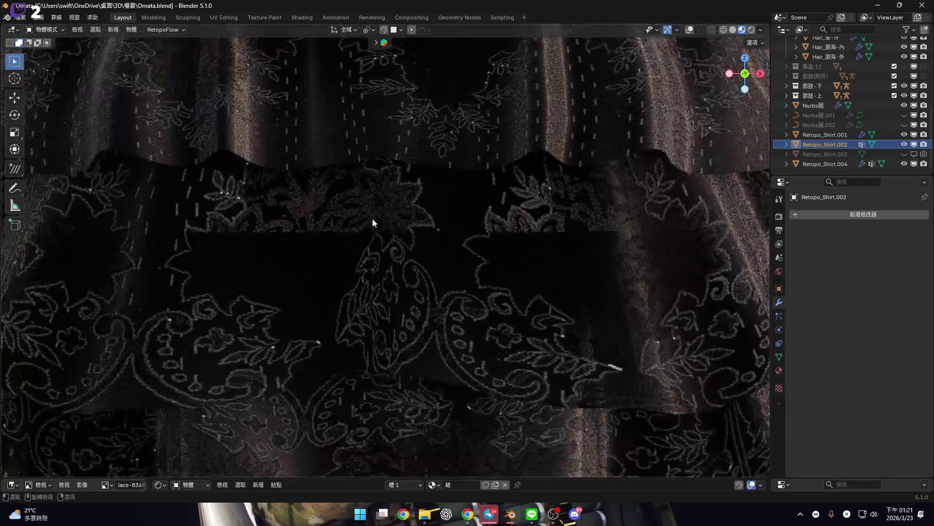
pyautogui.scroll(-5, 376, 220)
pyautogui.moveTo(396, 130)
pyautogui.mouseDown(button='middle')
pyautogui.moveTo(393, 206)
pyautogui.moveTo(389, 155)
pyautogui.moveTo(406, 191)
pyautogui.moveTo(314, 188)
pyautogui.moveTo(346, 234)
pyautogui.moveTo(355, 215)
pyautogui.mouseUp(button='middle')
pyautogui.click(744, 73)
pyautogui.scroll(5, 407, 286)
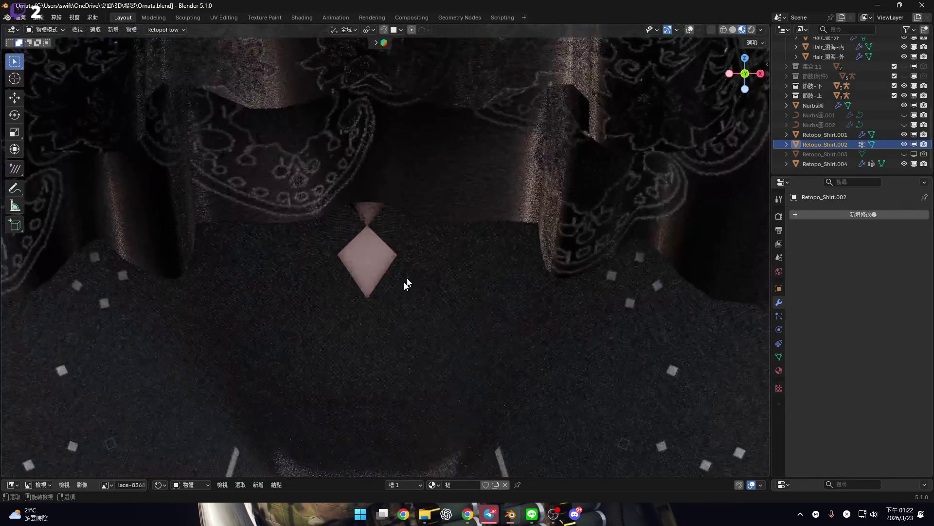
pyautogui.keyDown('shift'); pyautogui.moveTo(429, 201); pyautogui.dragTo(431, 234, button='middle'); pyautogui.keyUp('shift')
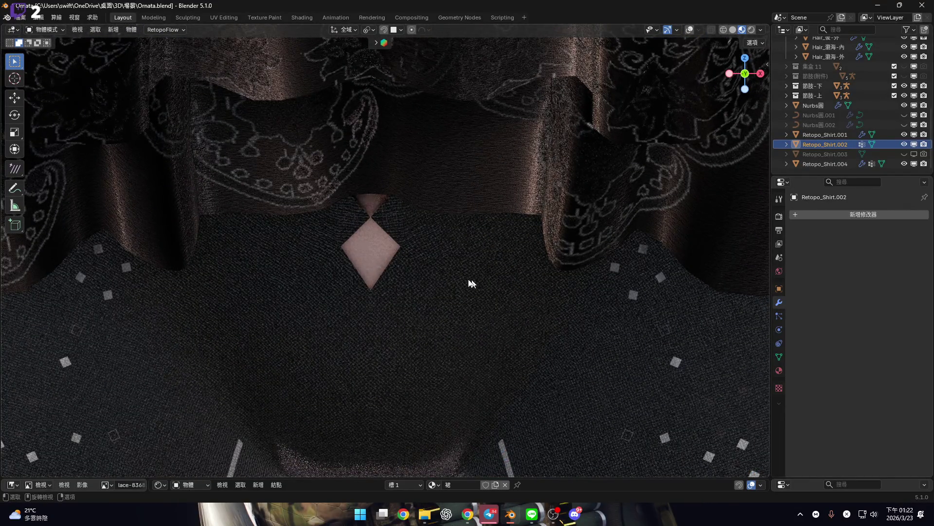
pyautogui.click(418, 279)
pyautogui.scroll(3, 419, 294)
pyautogui.keyDown('shift'); pyautogui.moveTo(417, 281); pyautogui.dragTo(434, 268, button='middle'); pyautogui.keyUp('shift')
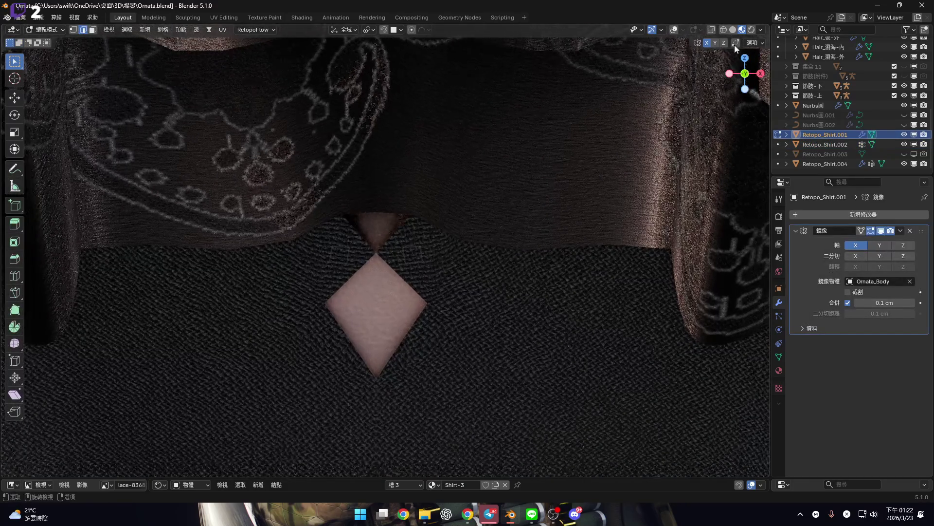
# Switch to Solid shading and enter Edit Mode on the shirt, tilting the view into perspective
pyautogui.click(733, 29)
pyautogui.press('Tab')
pyautogui.scroll(-7, 414, 265)
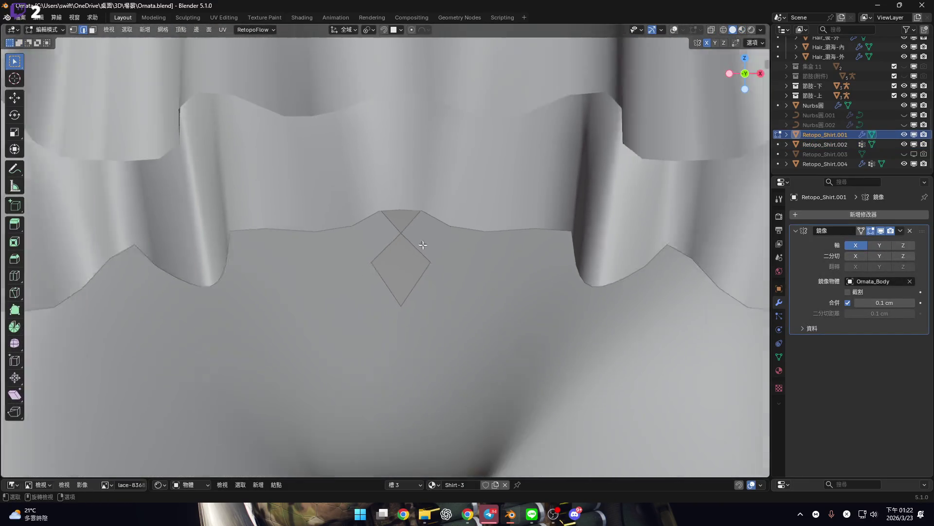
pyautogui.press('Tab')
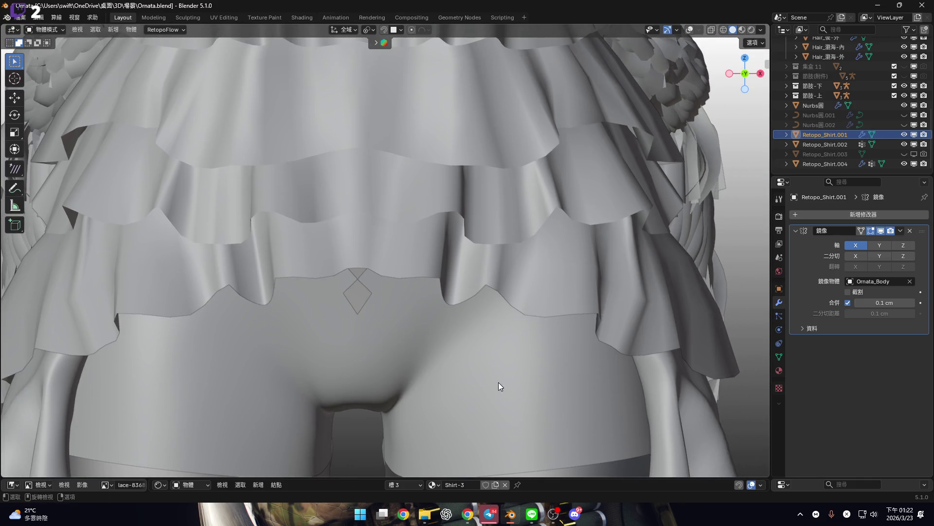
pyautogui.press('Tab')
pyautogui.scroll(8, 414, 265)
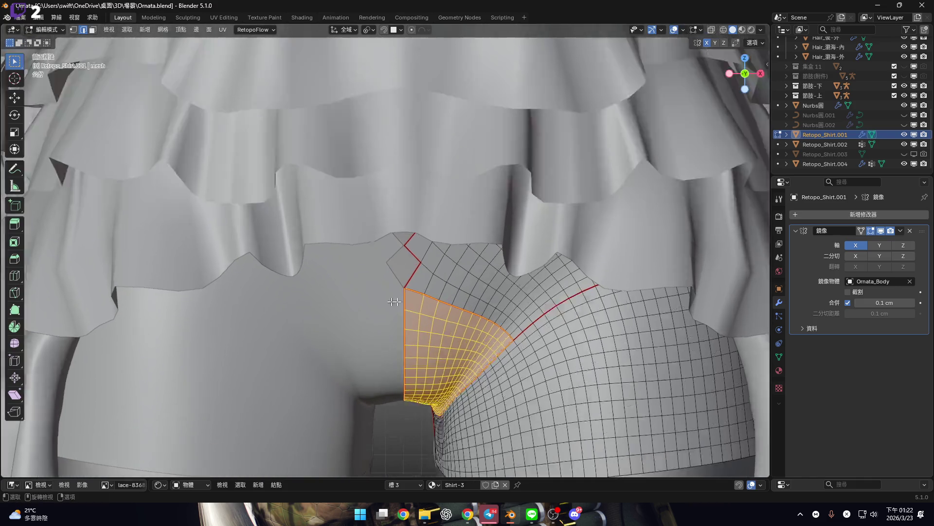
pyautogui.moveTo(417, 262)
pyautogui.mouseDown(button='middle')
pyautogui.moveTo(405, 270)
pyautogui.moveTo(411, 202)
pyautogui.mouseUp(button='middle')
# Select the six zig-zag edges running down beside the diamond opening
pyautogui.click(392, 151)
pyautogui.moveTo(411, 163)
pyautogui.mouseDown(button='middle')
pyautogui.moveTo(431, 187)
pyautogui.moveTo(405, 156)
pyautogui.moveTo(394, 200)
pyautogui.moveTo(382, 173)
pyautogui.mouseUp(button='middle')
pyautogui.keyDown('shift'); pyautogui.click(370, 171); pyautogui.keyUp('shift')
pyautogui.keyDown('shift'); pyautogui.click(365, 220); pyautogui.keyUp('shift')
pyautogui.keyDown('shift'); pyautogui.click(375, 270); pyautogui.keyUp('shift')
pyautogui.keyDown('shift'); pyautogui.click(369, 322); pyautogui.keyUp('shift')
pyautogui.keyDown('shift'); pyautogui.click(369, 389); pyautogui.keyUp('shift')
# Add the four edges of the neighbouring quad to the selection
pyautogui.moveTo(413, 251); pyautogui.dragTo(398, 261, button='middle')
pyautogui.keyDown('shift'); pyautogui.click(392, 265); pyautogui.keyUp('shift')
pyautogui.keyDown('shift'); pyautogui.click(398, 229); pyautogui.keyUp('shift')
pyautogui.keyDown('shift'); pyautogui.click(444, 210); pyautogui.keyUp('shift')
pyautogui.keyDown('shift'); pyautogui.click(466, 258); pyautogui.keyUp('shift')
pyautogui.scroll(2, 506, 285)
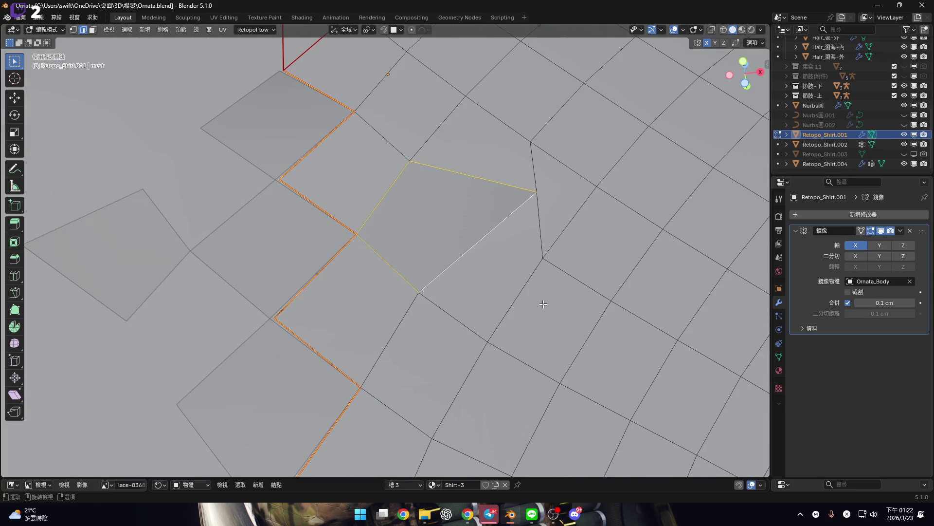
# Extrude the selected quad in place without moving it, after abandoning an inset
pyautogui.scroll(-2, 543, 304)
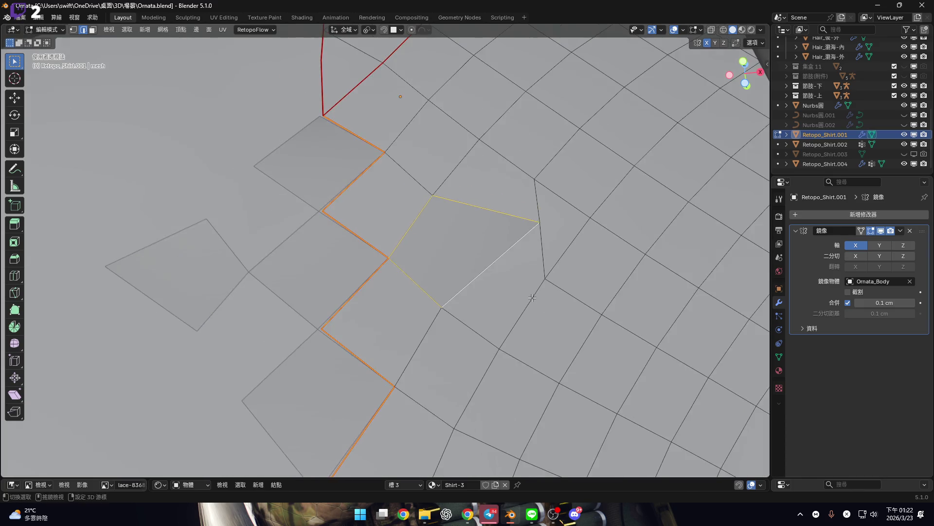
pyautogui.press('i')
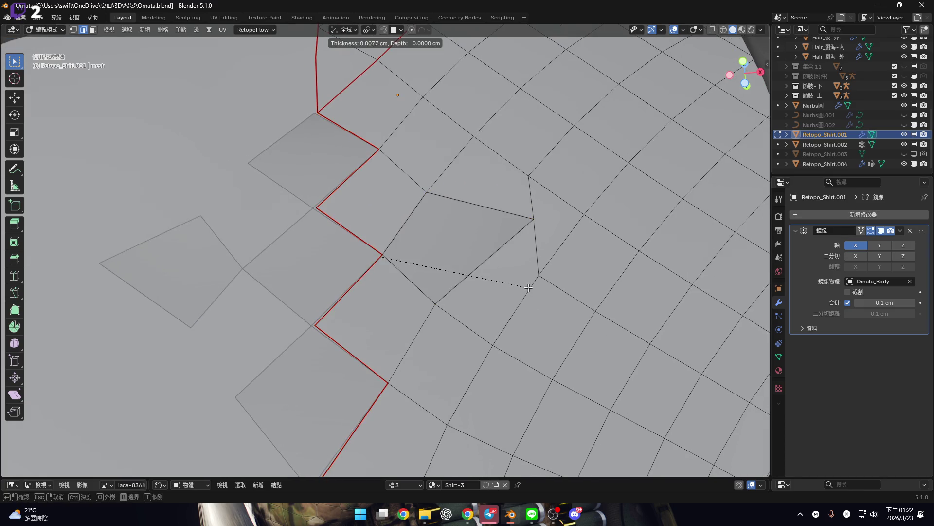
pyautogui.rightClick(554, 311)
pyautogui.moveTo(547, 309)
pyautogui.keyDown('ctrl'); pyautogui.mouseDown(button='middle')
pyautogui.moveTo(501, 290)
pyautogui.moveTo(524, 290)
pyautogui.moveTo(524, 279)
pyautogui.mouseUp(button='middle'); pyautogui.keyUp('ctrl')
pyautogui.press('g')
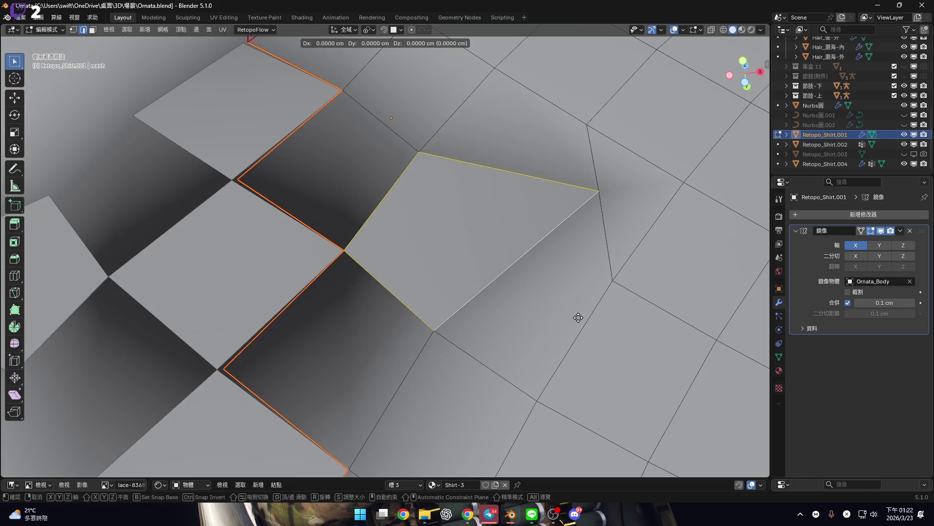
pyautogui.rightClick(578, 318)
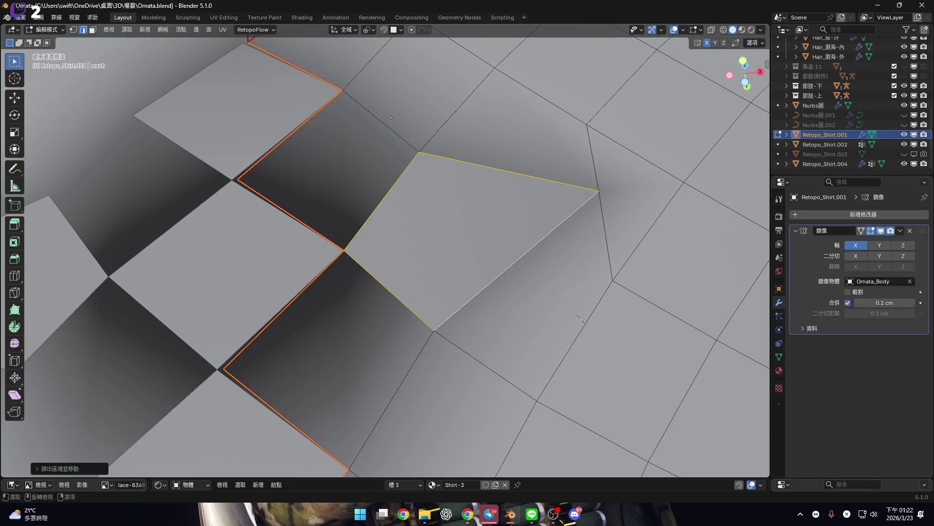
# Scale the extruded quad down slightly, leaving a doubled edge around it
pyautogui.press('s')
pyautogui.rightClick(572, 316)
pyautogui.click(370, 29)
pyautogui.click(397, 72)
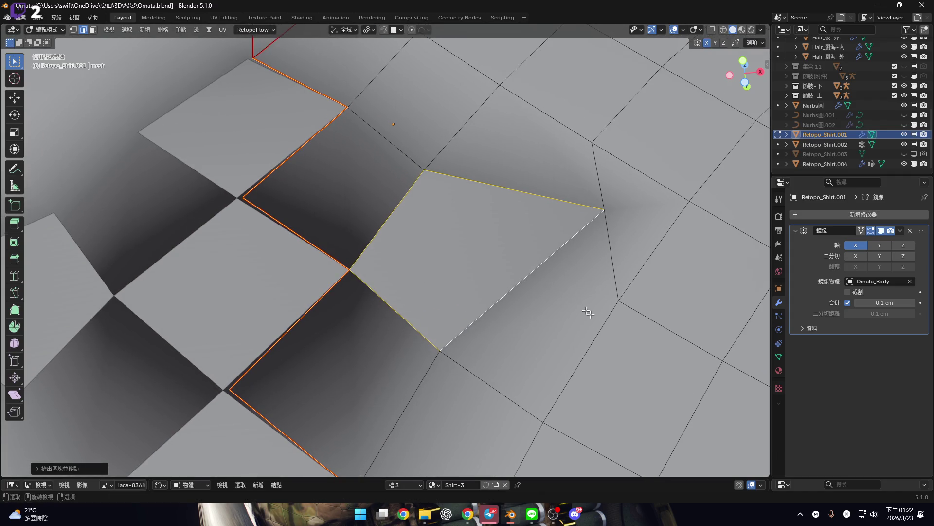
pyautogui.hotkey('alt', 's')
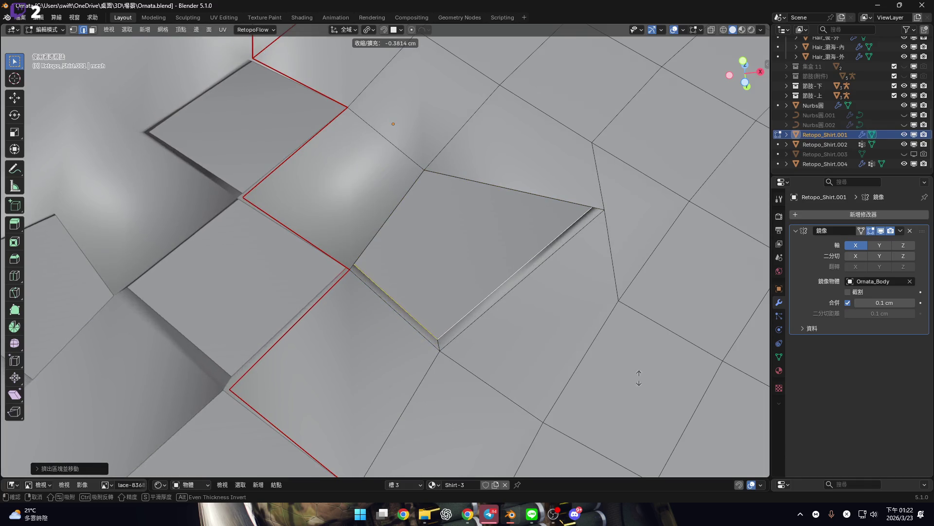
pyautogui.rightClick(636, 373)
pyautogui.moveTo(635, 373)
pyautogui.mouseDown(button='middle')
pyautogui.moveTo(582, 349)
pyautogui.moveTo(607, 340)
pyautogui.moveTo(596, 336)
pyautogui.moveTo(438, 313)
pyautogui.moveTo(381, 265)
pyautogui.moveTo(432, 277)
pyautogui.moveTo(428, 296)
pyautogui.moveTo(348, 283)
pyautogui.moveTo(277, 317)
pyautogui.moveTo(319, 306)
pyautogui.moveTo(338, 285)
pyautogui.moveTo(286, 319)
pyautogui.moveTo(359, 330)
pyautogui.moveTo(355, 313)
pyautogui.moveTo(390, 299)
pyautogui.moveTo(323, 323)
pyautogui.moveTo(338, 269)
pyautogui.moveTo(366, 229)
pyautogui.moveTo(384, 246)
pyautogui.moveTo(582, 239)
pyautogui.mouseUp(button='middle')
pyautogui.press('s')
pyautogui.click(589, 335)
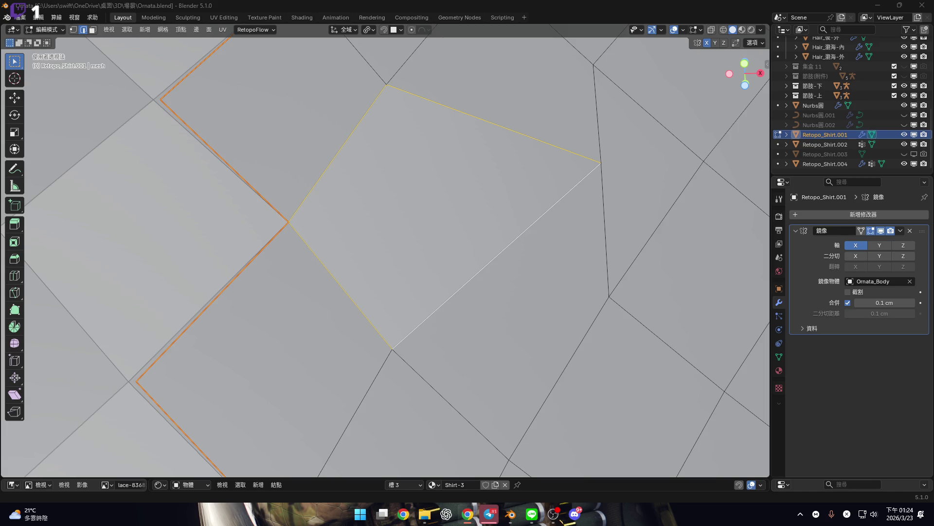
pyautogui.scroll(-10, 369, 273)
pyautogui.moveTo(385, 253); pyautogui.dragTo(401, 234, button='middle')
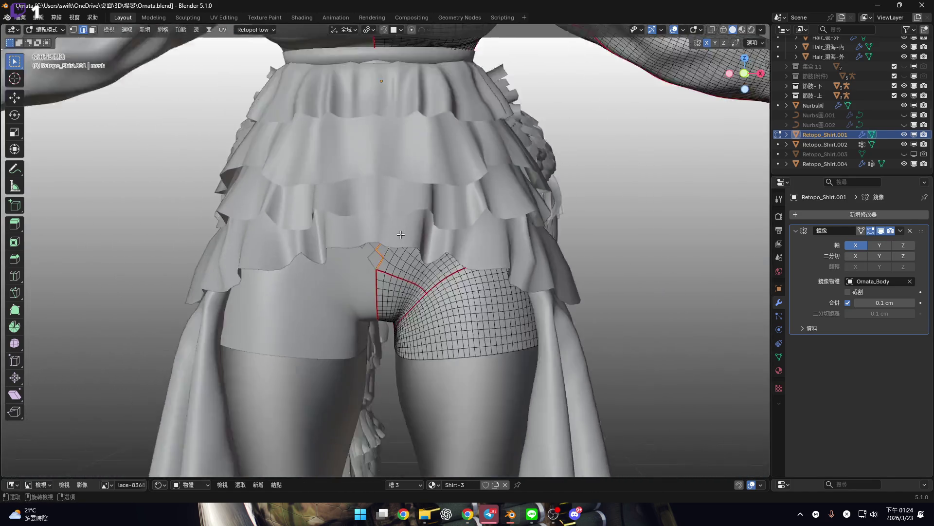
pyautogui.scroll(3, 400, 234)
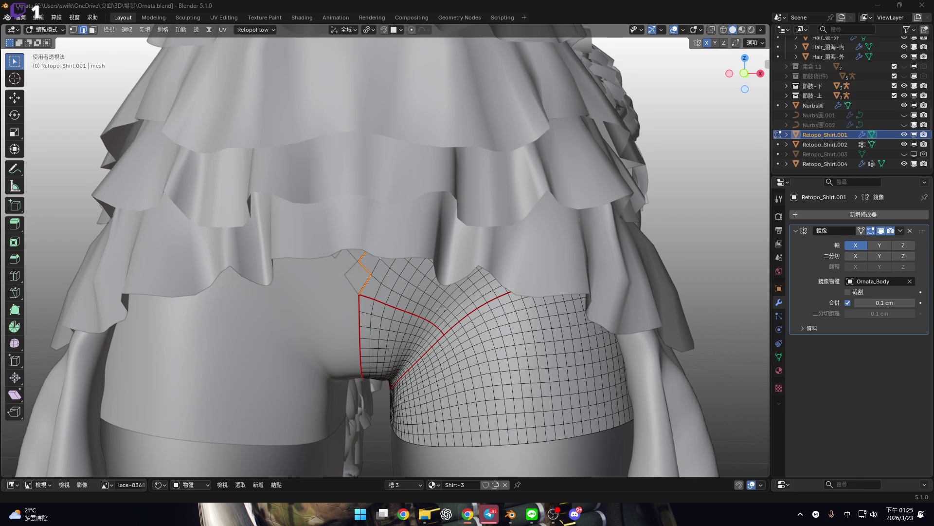
pyautogui.press('shift')
# Switch to face select and pick the upper diamond face beside the zigzag seam
pyautogui.scroll(4, 357, 273)
pyautogui.scroll(4, 357, 271)
pyautogui.moveTo(396, 296)
pyautogui.mouseDown(button='middle')
pyautogui.moveTo(385, 298)
pyautogui.moveTo(389, 280)
pyautogui.mouseUp(button='middle')
pyautogui.scroll(-3, 389, 280)
pyautogui.press('3')
pyautogui.moveTo(370, 245); pyautogui.dragTo(410, 303, button='middle')
pyautogui.click(410, 304)
pyautogui.scroll(2, 411, 311)
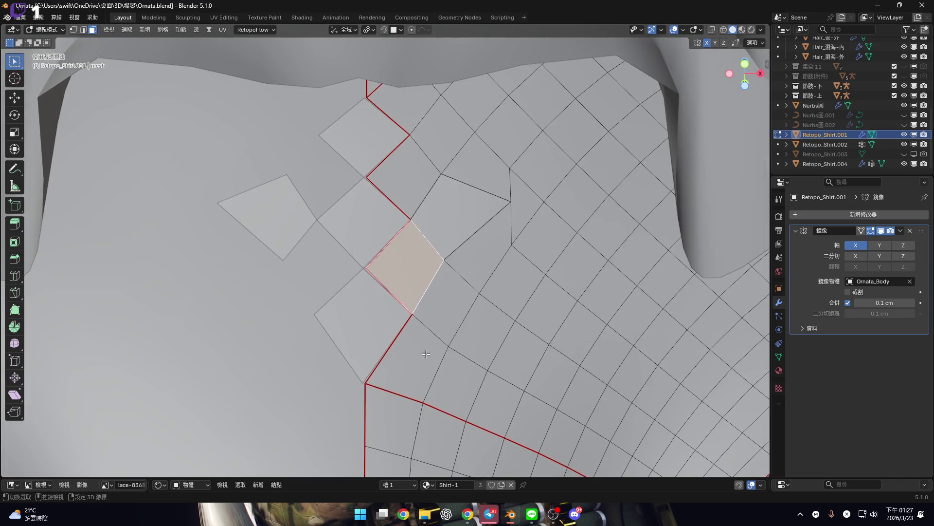
pyautogui.keyDown('shift'); pyautogui.click(422, 355); pyautogui.keyUp('shift')
pyautogui.keyDown('shift'); pyautogui.click(421, 362); pyautogui.keyUp('shift')
# Add four more zigzag faces down the column and two faces to its right
pyautogui.moveTo(417, 296)
pyautogui.mouseDown(button='middle')
pyautogui.moveTo(392, 232)
pyautogui.moveTo(399, 199)
pyautogui.mouseUp(button='middle')
pyautogui.click(397, 140)
pyautogui.keyDown('shift'); pyautogui.click(397, 205); pyautogui.keyUp('shift')
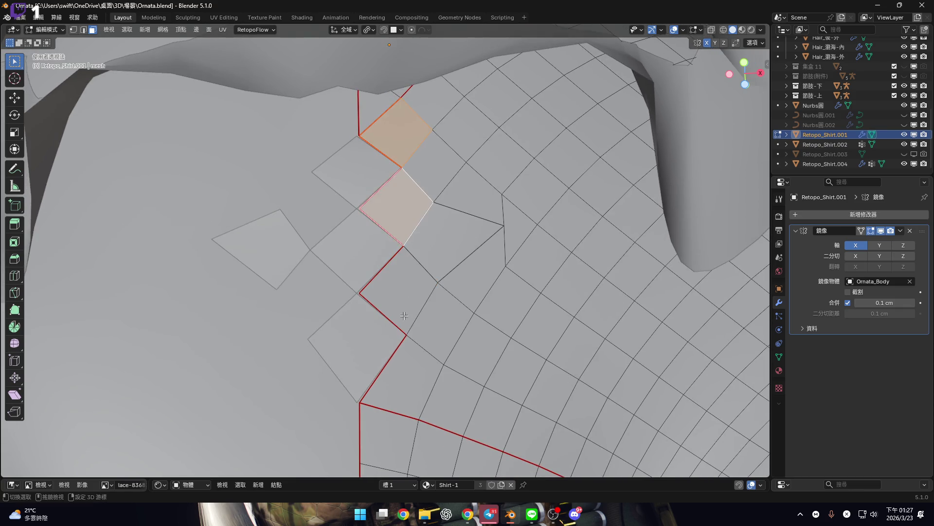
pyautogui.keyDown('shift'); pyautogui.click(400, 292); pyautogui.keyUp('shift')
pyautogui.keyDown('shift'); pyautogui.click(401, 375); pyautogui.keyUp('shift')
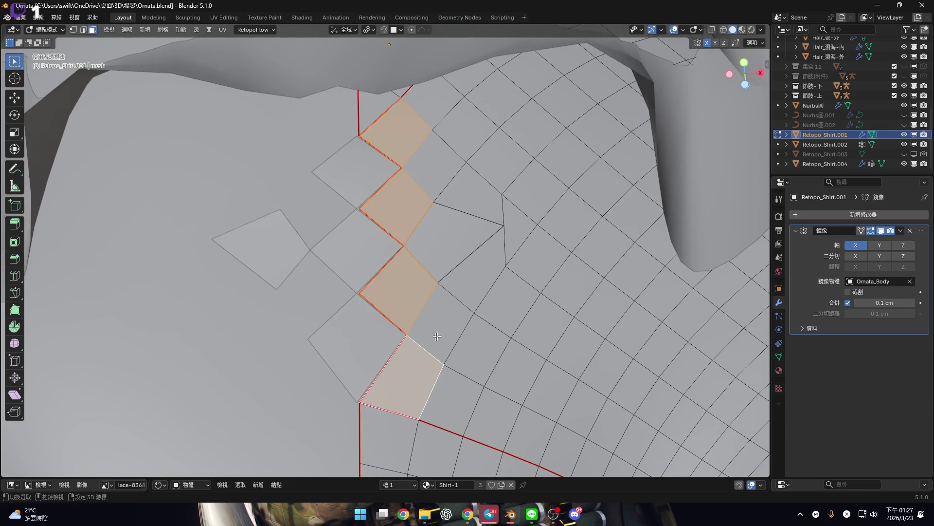
pyautogui.keyDown('shift'); pyautogui.click(481, 202); pyautogui.keyUp('shift')
pyautogui.keyDown('shift'); pyautogui.click(475, 270); pyautogui.keyUp('shift')
pyautogui.keyDown('shift'); pyautogui.moveTo(535, 210); pyautogui.dragTo(529, 226, button='middle'); pyautogui.keyUp('shift')
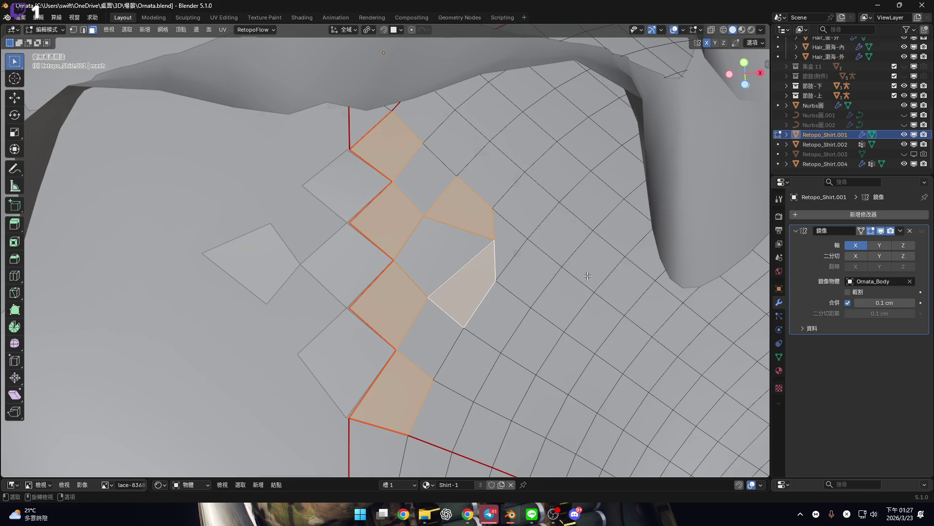
# Inset the selected diamond faces inward, each ringed by a thin border of new faces
pyautogui.press('i')
pyautogui.press('o')
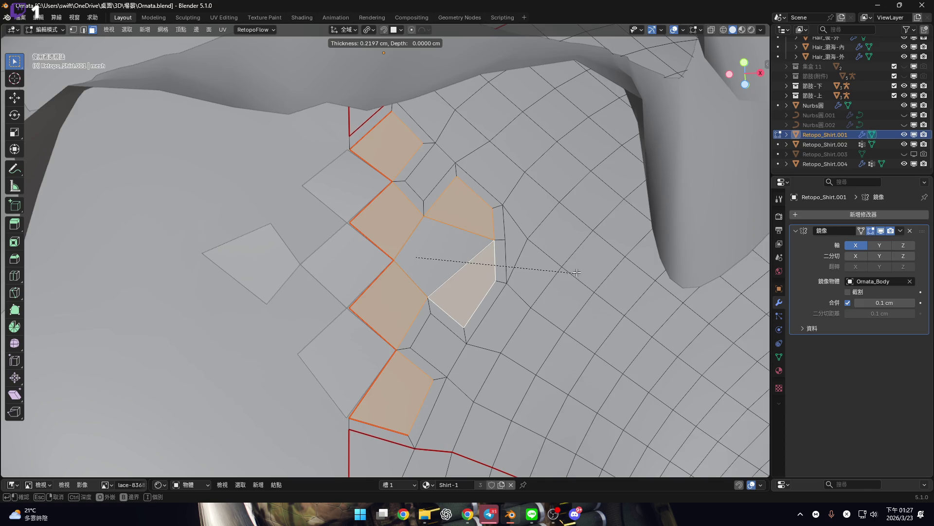
pyautogui.press('o')
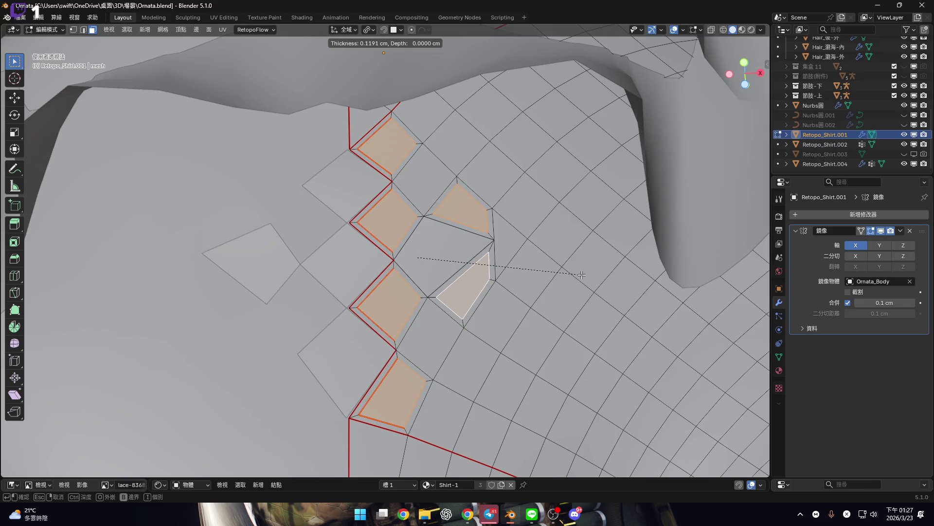
pyautogui.click(582, 275)
pyautogui.scroll(5, 465, 283)
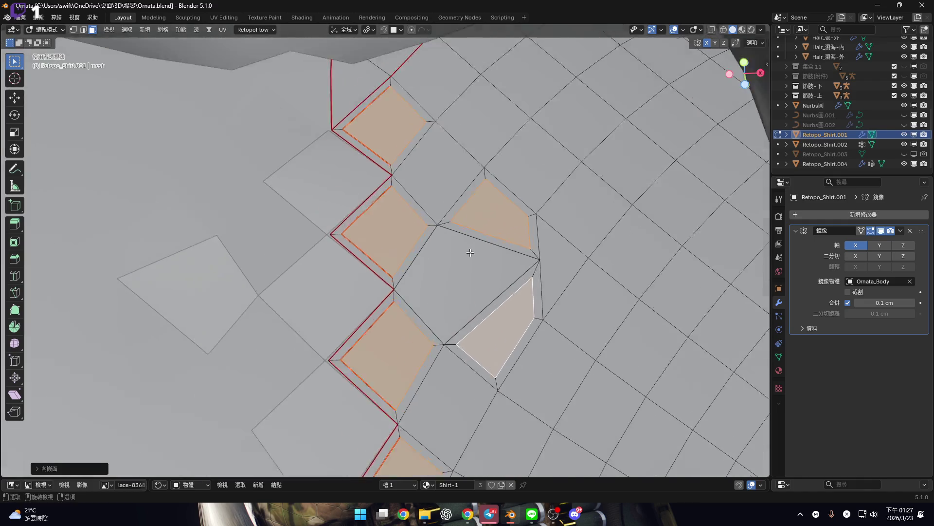
pyautogui.scroll(-4, 465, 283)
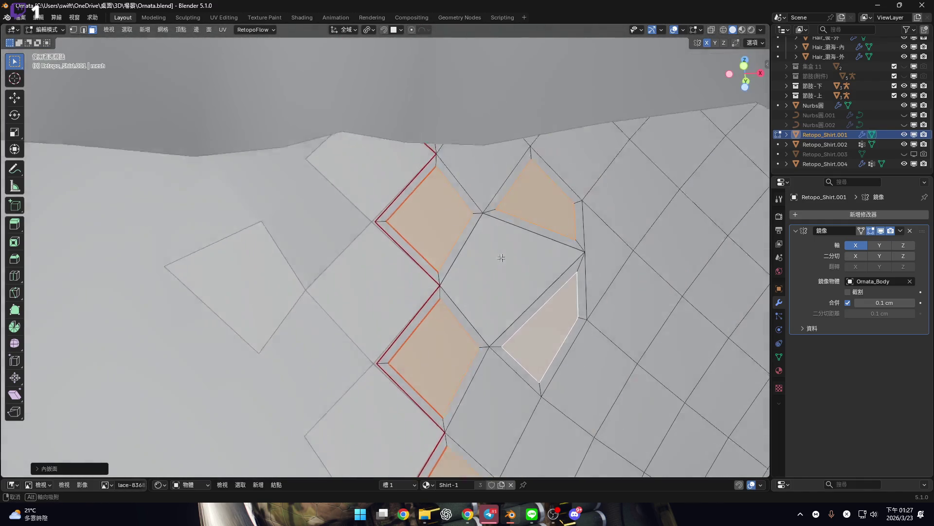
# Check the inset in Material Preview, return to Solid shading, and frame the inset faces
pyautogui.click(741, 30)
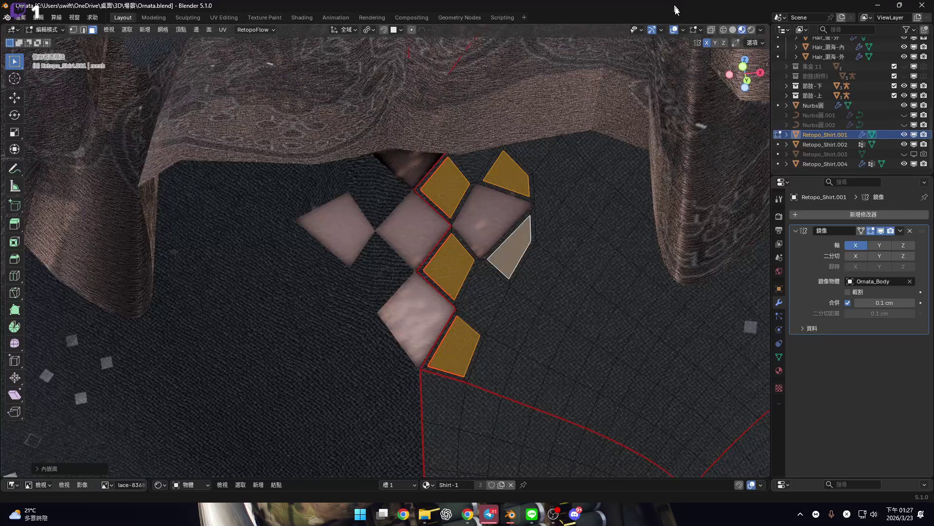
pyautogui.click(732, 30)
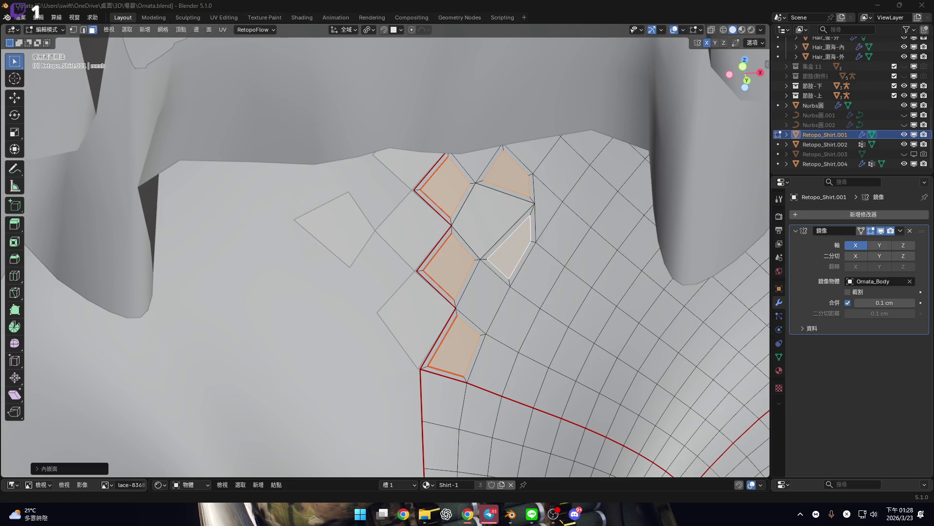
pyautogui.scroll(4, 404, 323)
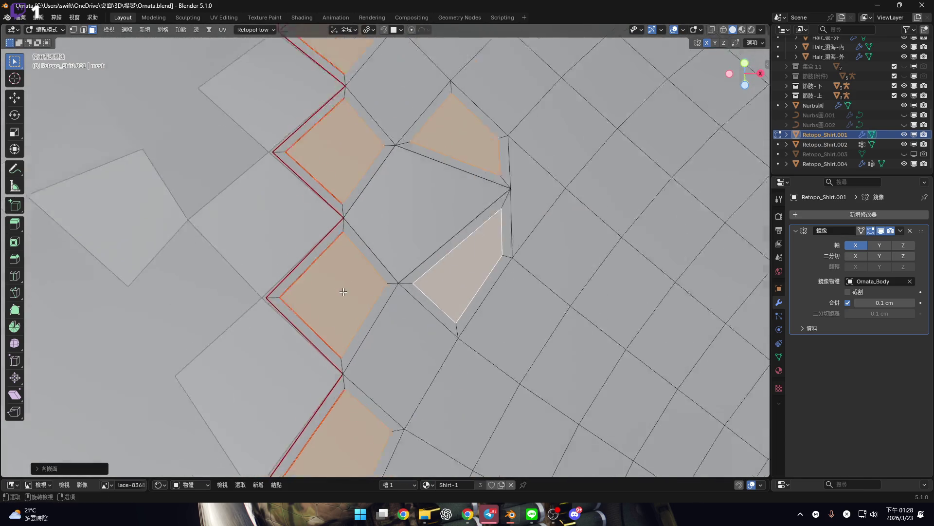
pyautogui.scroll(-4, 343, 292)
pyautogui.scroll(4, 367, 292)
pyautogui.moveTo(359, 298)
pyautogui.keyDown('shift'); pyautogui.mouseDown(button='middle')
pyautogui.moveTo(408, 276)
pyautogui.moveTo(427, 302)
pyautogui.mouseUp(button='middle'); pyautogui.keyUp('shift')
pyautogui.scroll(-2, 421, 274)
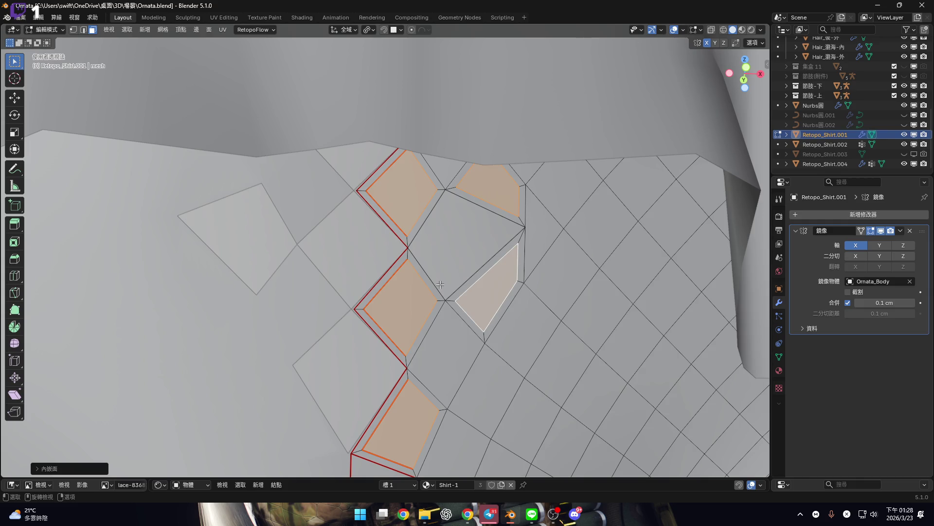
pyautogui.scroll(4, 512, 222)
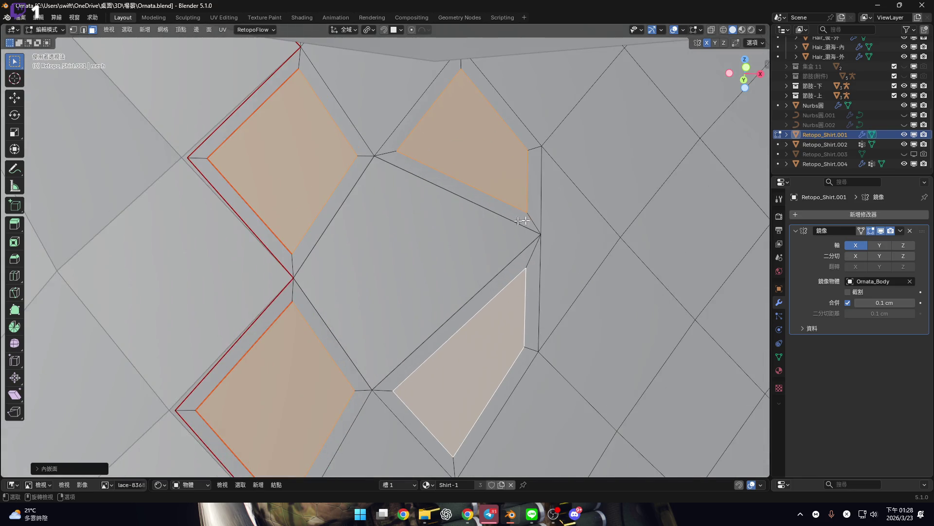
pyautogui.keyDown('shift'); pyautogui.moveTo(539, 215); pyautogui.dragTo(515, 278, button='middle'); pyautogui.keyUp('shift')
pyautogui.scroll(3, 505, 243)
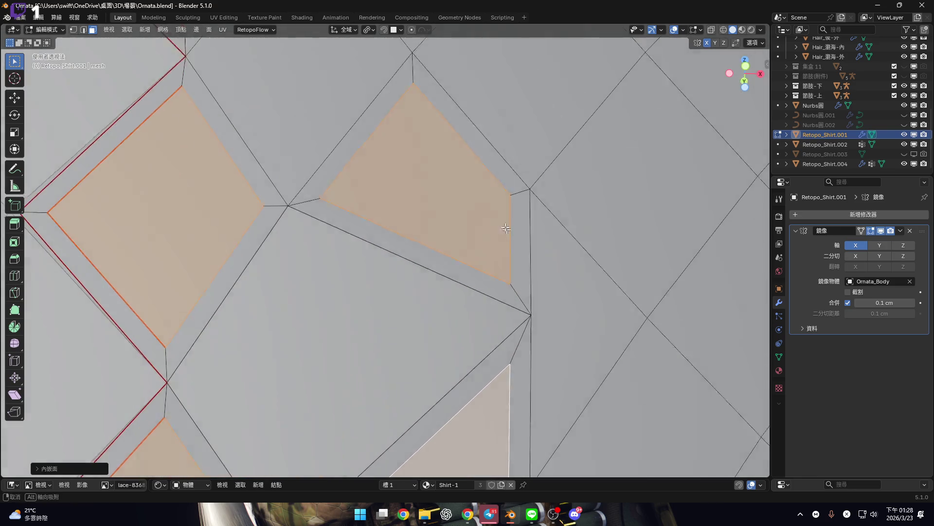
# Switch to vertex select and merge the first doubled vertex pair at the active vertex
pyautogui.press('1')
pyautogui.click(511, 285)
pyautogui.scroll(-3, 513, 287)
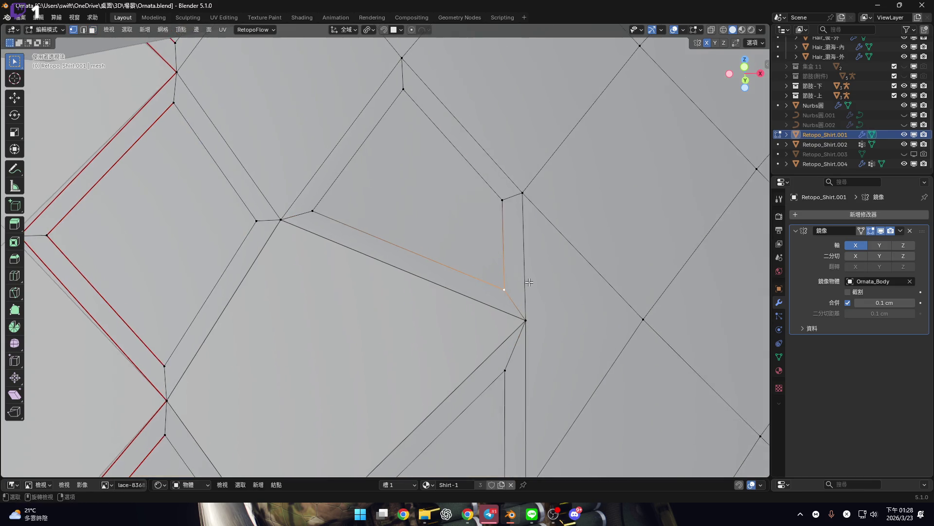
pyautogui.moveTo(525, 305)
pyautogui.keyDown('shift'); pyautogui.mouseDown(button='middle')
pyautogui.moveTo(507, 303)
pyautogui.moveTo(507, 267)
pyautogui.mouseUp(button='middle'); pyautogui.keyUp('shift')
pyautogui.scroll(2, 508, 302)
pyautogui.scroll(-2, 507, 299)
pyautogui.scroll(4, 507, 267)
pyautogui.click(533, 246)
pyautogui.keyDown('shift'); pyautogui.click(561, 236); pyautogui.keyUp('shift')
pyautogui.keyDown('shift'); pyautogui.moveTo(419, 138); pyautogui.dragTo(500, 179, button='middle'); pyautogui.keyUp('shift')
pyautogui.press('m')
pyautogui.click(579, 209)
# Merge the doubled vertices at the next two junctions along the seam
pyautogui.press('g')
pyautogui.click(438, 76)
pyautogui.keyDown('shift'); pyautogui.moveTo(289, 301); pyautogui.dragTo(466, 276, button='middle'); pyautogui.keyUp('shift')
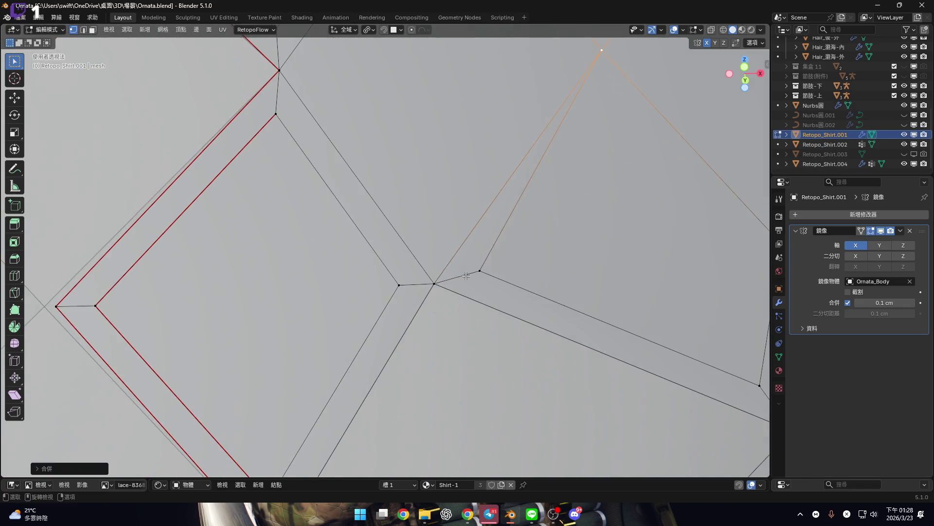
pyautogui.scroll(-6, 564, 286)
pyautogui.scroll(5, 470, 257)
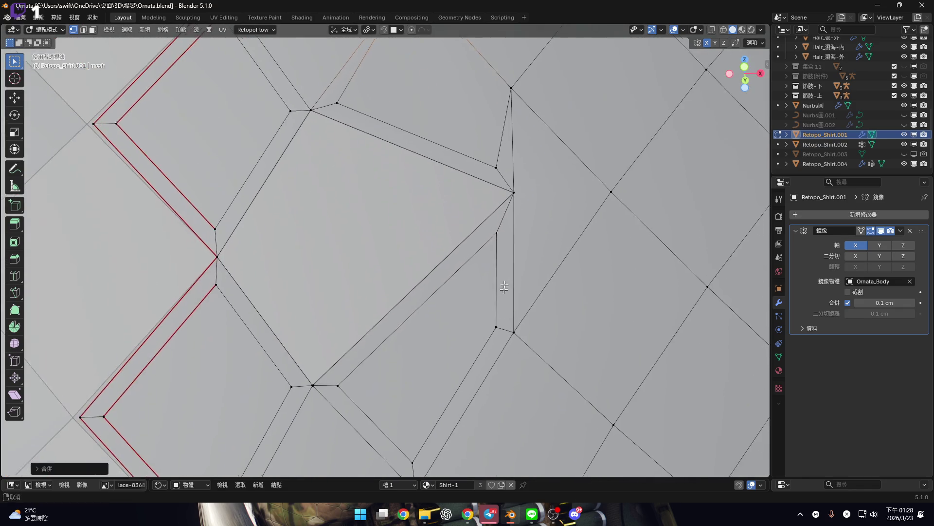
pyautogui.press('m')
pyautogui.click(516, 299)
pyautogui.moveTo(516, 299)
pyautogui.keyDown('shift'); pyautogui.mouseDown(button='middle')
pyautogui.moveTo(541, 223)
pyautogui.moveTo(556, 222)
pyautogui.mouseUp(button='middle'); pyautogui.keyUp('shift')
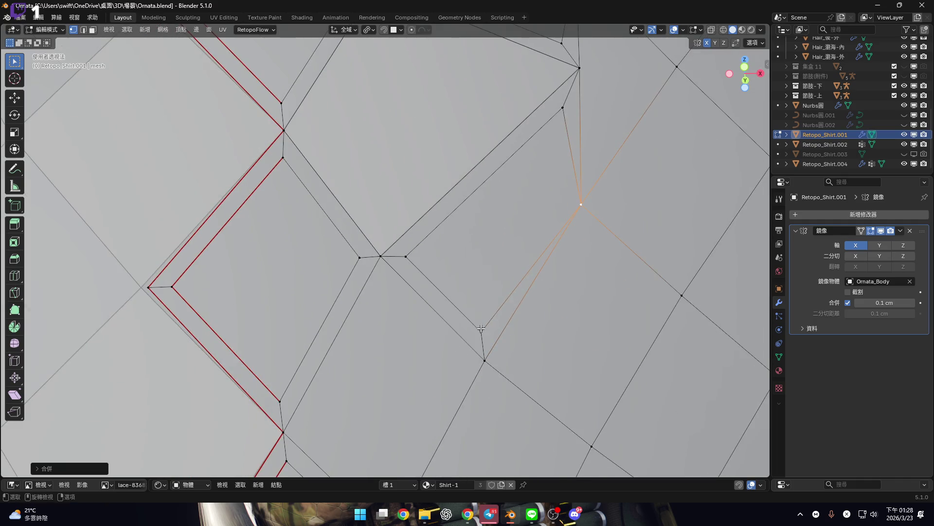
pyautogui.press('m')
pyautogui.click(557, 222)
# Merge the vertex beside the next junction into the junction vertex
pyautogui.scroll(-2, 689, 258)
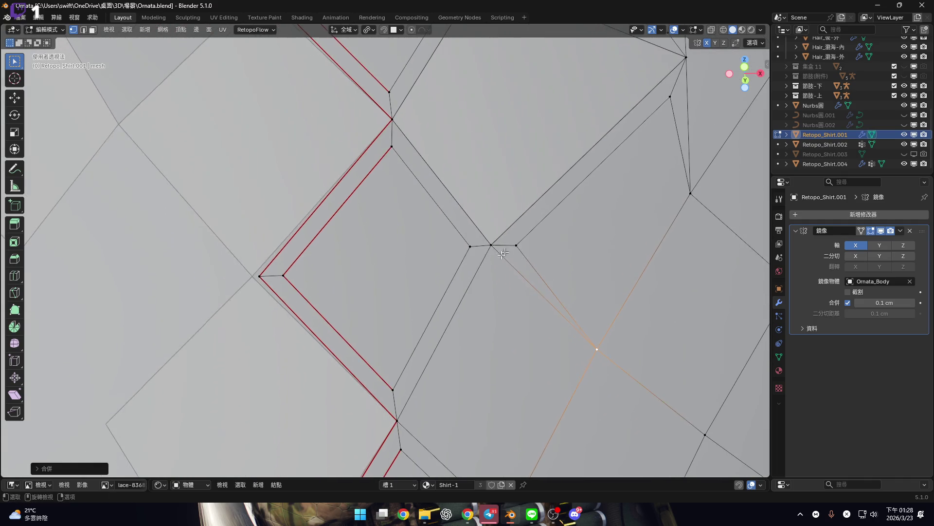
pyautogui.keyDown('shift'); pyautogui.moveTo(383, 354); pyautogui.dragTo(397, 297, button='middle'); pyautogui.keyUp('shift')
pyautogui.scroll(-5, 429, 298)
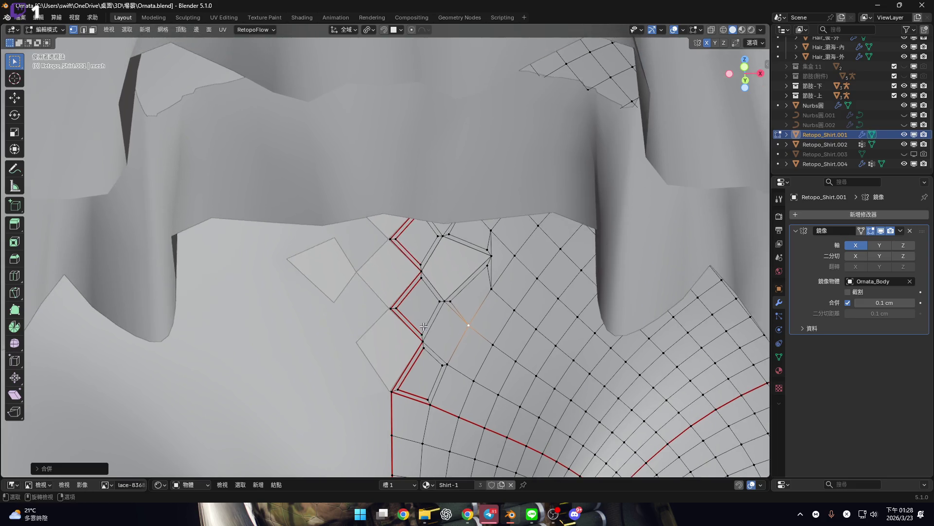
pyautogui.scroll(5, 455, 298)
pyautogui.click(453, 271)
pyautogui.keyDown('shift'); pyautogui.click(472, 270); pyautogui.keyUp('shift')
pyautogui.press('m')
pyautogui.click(428, 273)
pyautogui.moveTo(428, 272)
pyautogui.mouseDown(button='middle')
pyautogui.moveTo(440, 318)
pyautogui.moveTo(411, 277)
pyautogui.mouseUp(button='middle')
pyautogui.moveTo(377, 242)
pyautogui.keyDown('shift'); pyautogui.mouseDown(button='middle')
pyautogui.moveTo(454, 235)
pyautogui.moveTo(476, 273)
pyautogui.moveTo(442, 244)
pyautogui.mouseUp(button='middle'); pyautogui.keyUp('shift')
# Merge two more pairs of seam vertices into single junction points
pyautogui.click(454, 231)
pyautogui.press('m')
pyautogui.click(492, 241)
pyautogui.click(459, 219)
pyautogui.keyDown('shift'); pyautogui.click(462, 244); pyautogui.keyUp('shift')
pyautogui.press('m')
pyautogui.click(476, 273)
pyautogui.scroll(-2, 477, 273)
pyautogui.scroll(2, 442, 244)
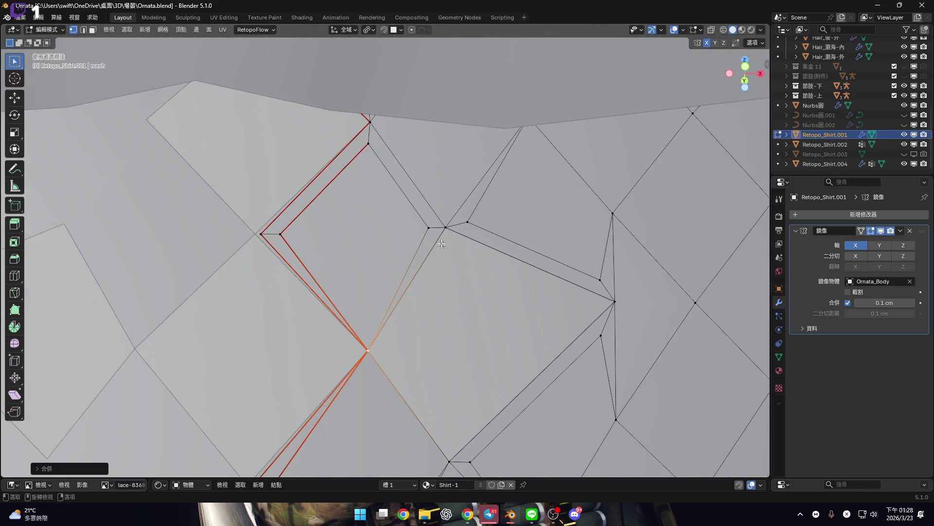
# Merge the upper seam vertex pair at the active vertex
pyautogui.keyDown('shift'); pyautogui.moveTo(383, 130); pyautogui.dragTo(441, 187, button='middle'); pyautogui.keyUp('shift')
pyautogui.click(442, 187)
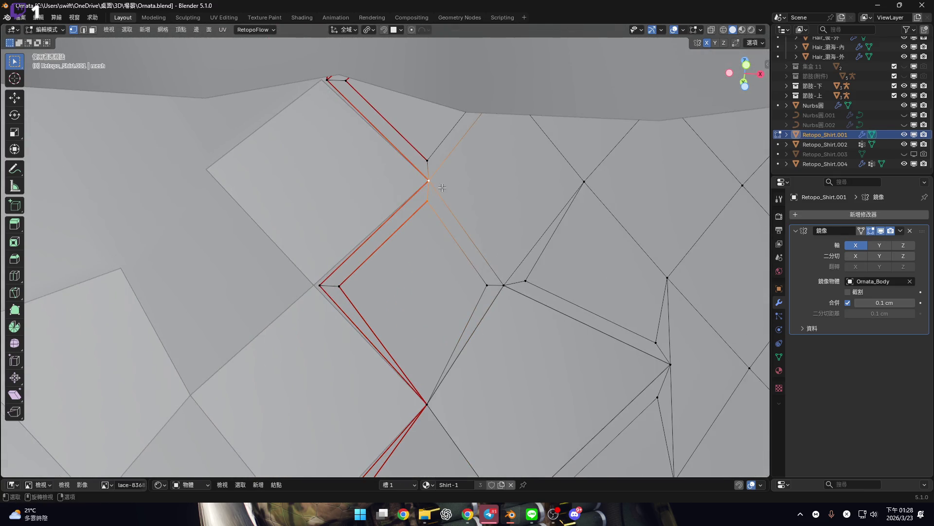
pyautogui.press('m')
pyautogui.click(458, 179)
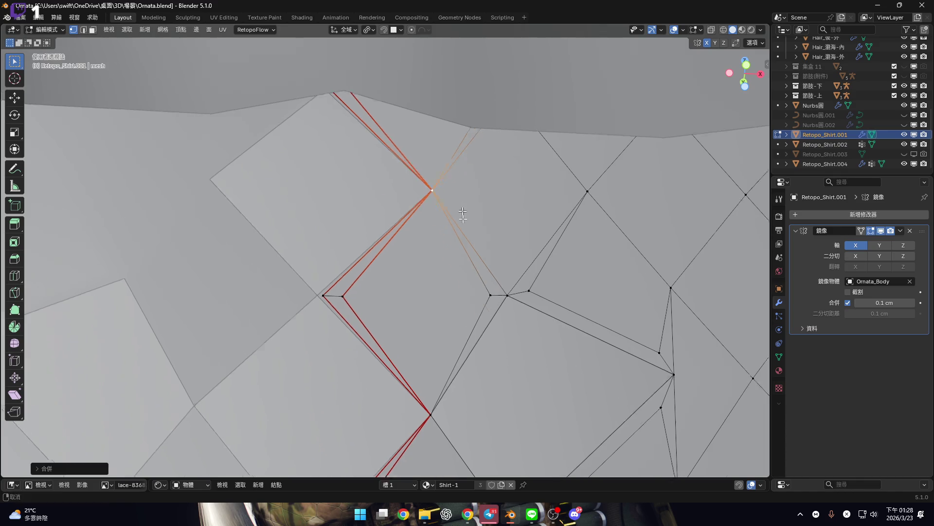
pyautogui.moveTo(463, 214); pyautogui.dragTo(466, 199, button='middle')
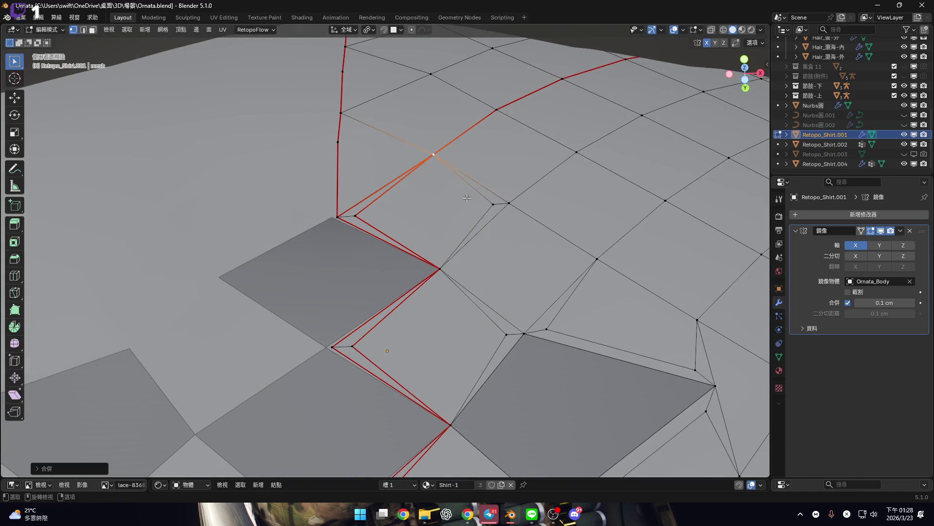
pyautogui.scroll(-5, 487, 227)
pyautogui.scroll(5, 457, 252)
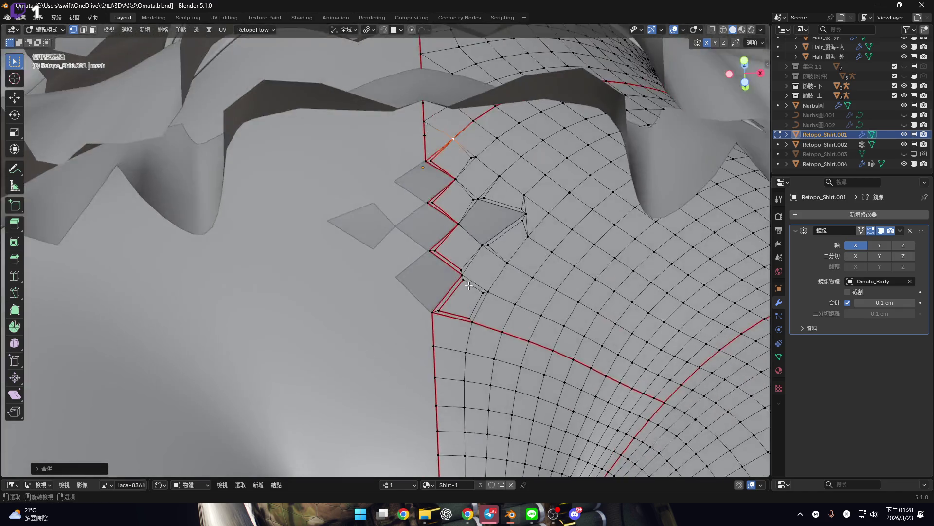
# Merge the last two doubled seam vertex pairs, each into one vertex
pyautogui.click(456, 263)
pyautogui.scroll(3, 459, 275)
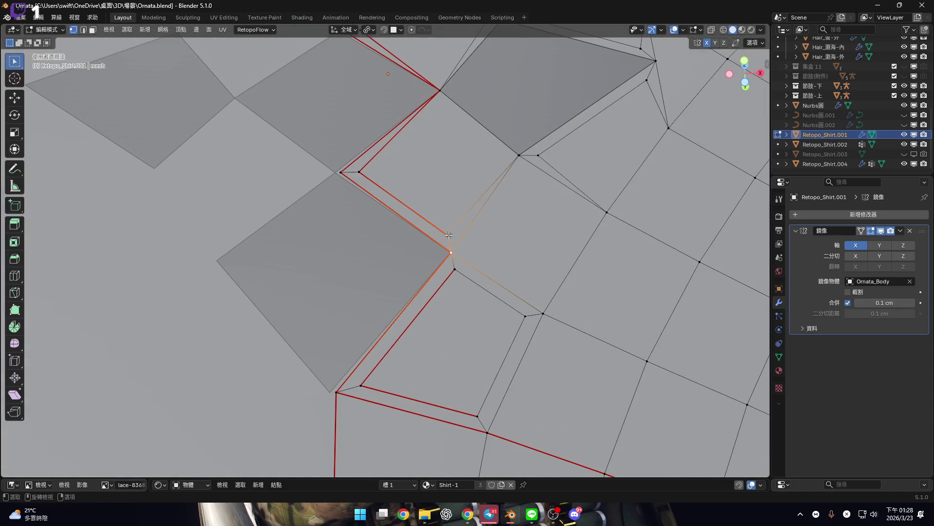
pyautogui.press('m')
pyautogui.click(512, 247)
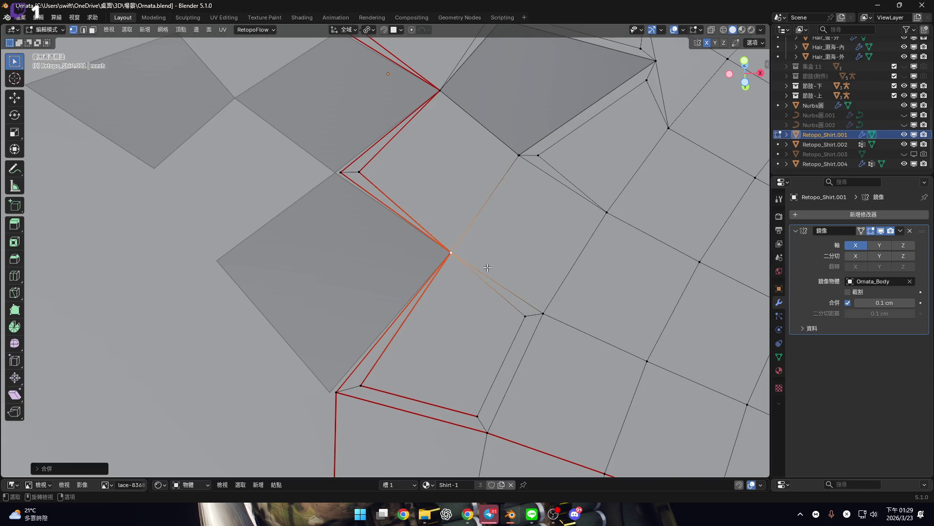
pyautogui.scroll(-3, 488, 267)
pyautogui.moveTo(482, 273)
pyautogui.mouseDown(button='middle')
pyautogui.moveTo(446, 276)
pyautogui.moveTo(445, 261)
pyautogui.mouseUp(button='middle')
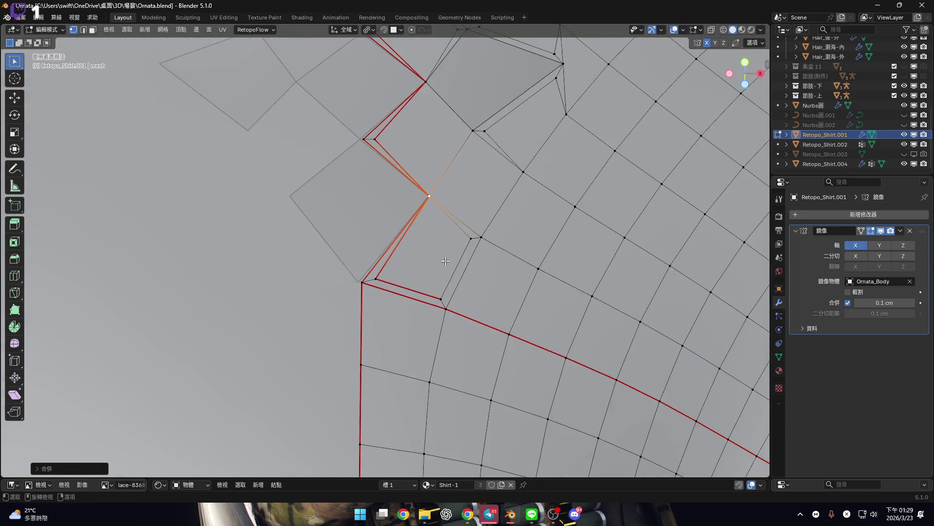
pyautogui.click(446, 308)
pyautogui.moveTo(447, 307)
pyautogui.mouseDown(button='middle')
pyautogui.moveTo(440, 251)
pyautogui.moveTo(445, 313)
pyautogui.moveTo(472, 162)
pyautogui.moveTo(443, 184)
pyautogui.moveTo(450, 247)
pyautogui.mouseUp(button='middle')
pyautogui.press('m')
pyautogui.click(439, 250)
pyautogui.scroll(-4, 462, 171)
pyautogui.scroll(3, 444, 184)
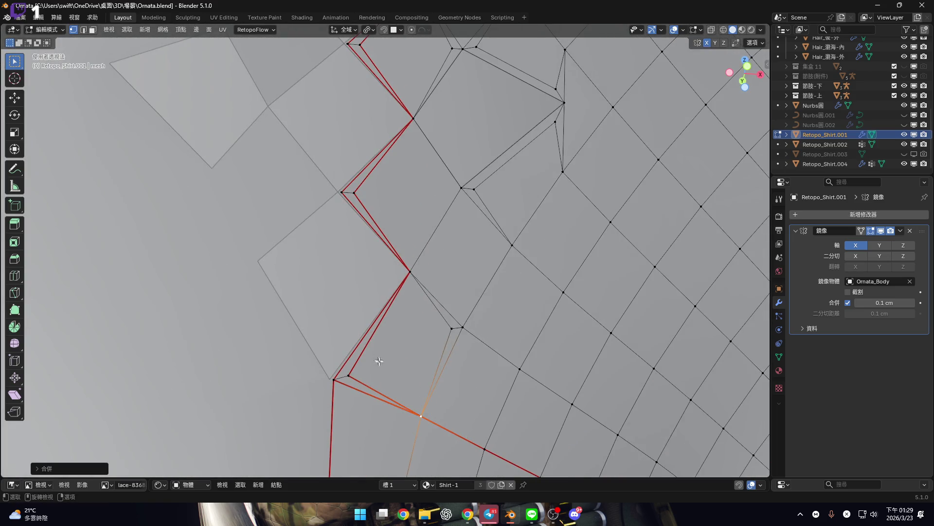
pyautogui.scroll(2, 379, 361)
# In face mode, extrude the thin face beside the seam
pyautogui.press('3')
pyautogui.keyDown('shift'); pyautogui.click(337, 377); pyautogui.keyUp('shift')
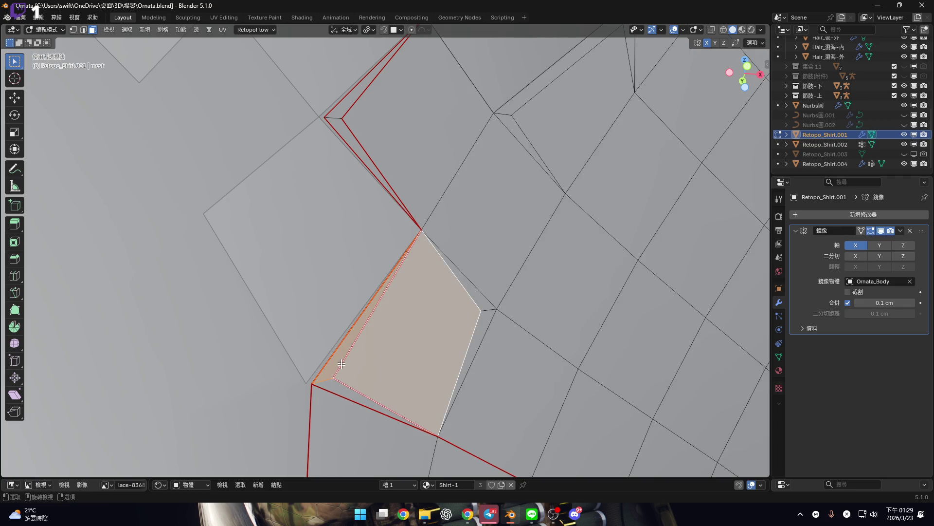
pyautogui.press('e')
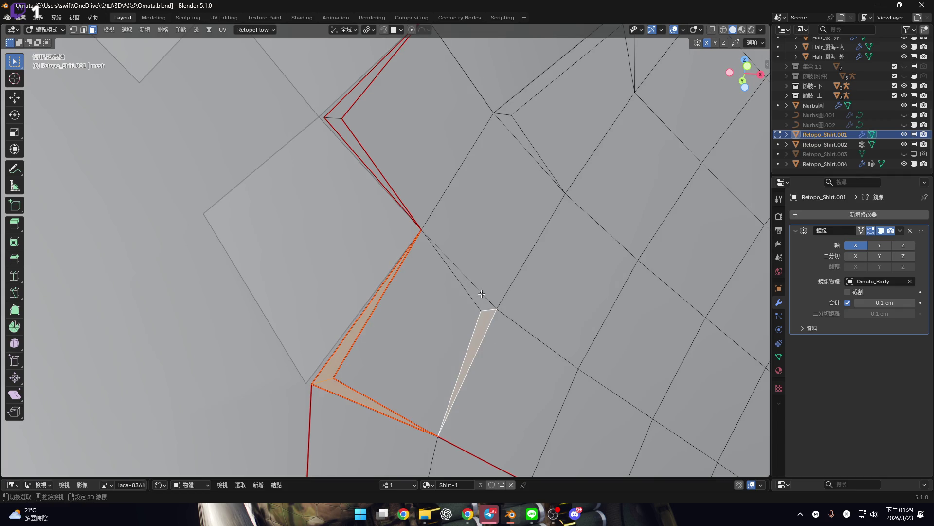
pyautogui.click(423, 251)
pyautogui.scroll(-2, 423, 251)
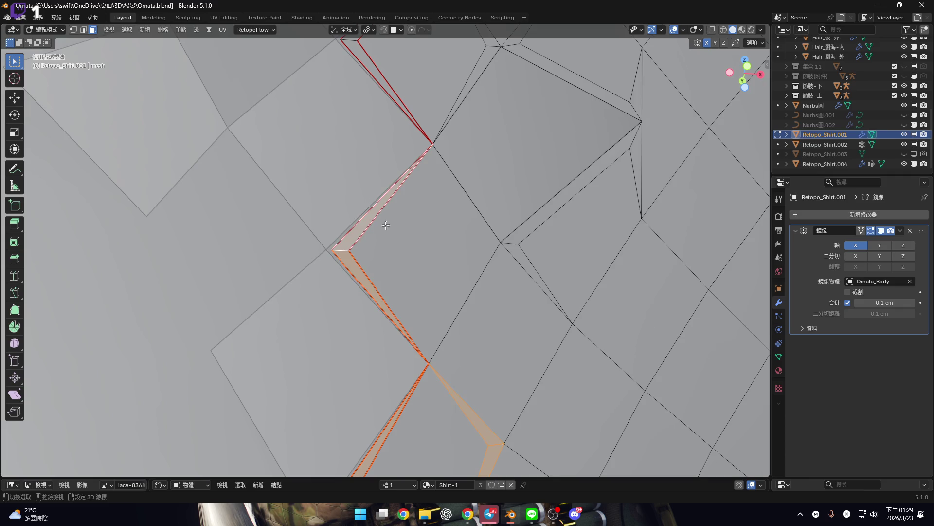
pyautogui.scroll(2, 366, 242)
# Select an edge along the zigzag seam and follow the seam down the opening
pyautogui.press('2')
pyautogui.keyDown('shift'); pyautogui.click(369, 299); pyautogui.keyUp('shift')
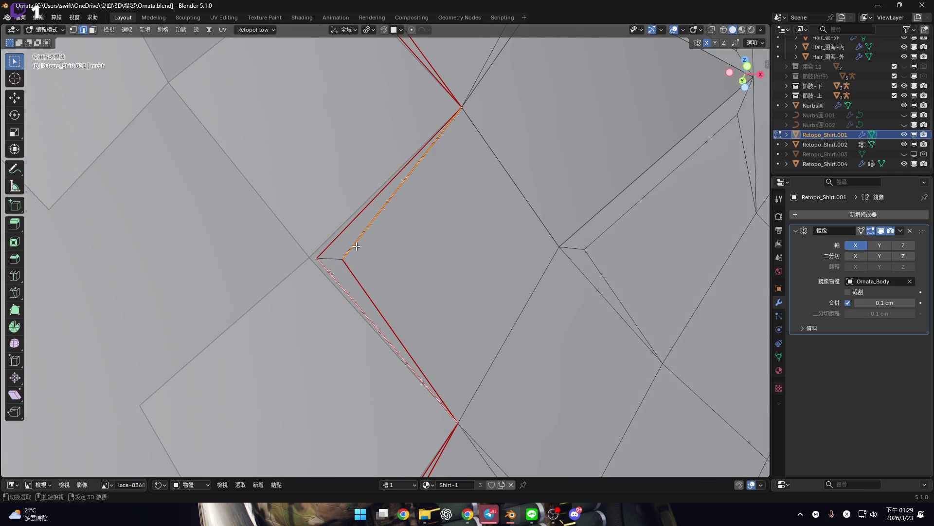
pyautogui.scroll(-3, 356, 247)
pyautogui.keyDown('shift'); pyautogui.scroll(-3, 384, 310); pyautogui.keyUp('shift')
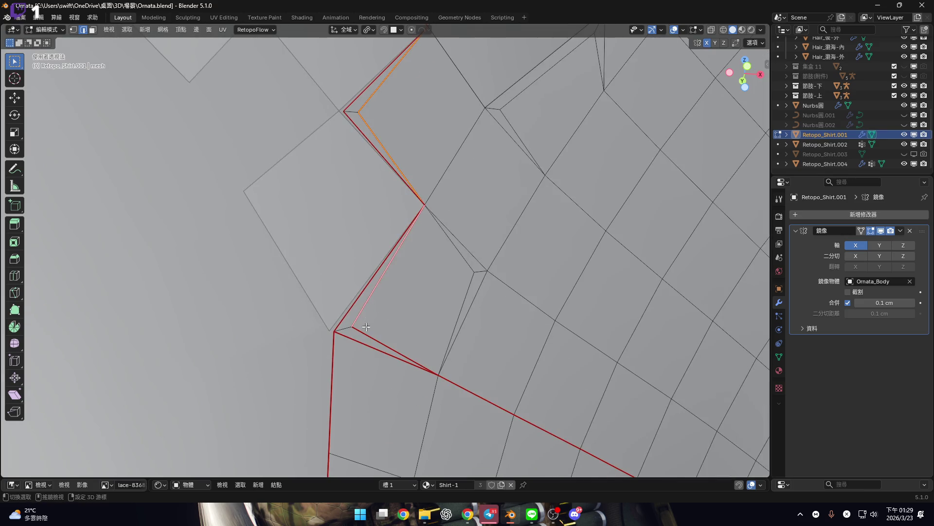
pyautogui.keyDown('shift'); pyautogui.scroll(5, 405, 196); pyautogui.keyUp('shift')
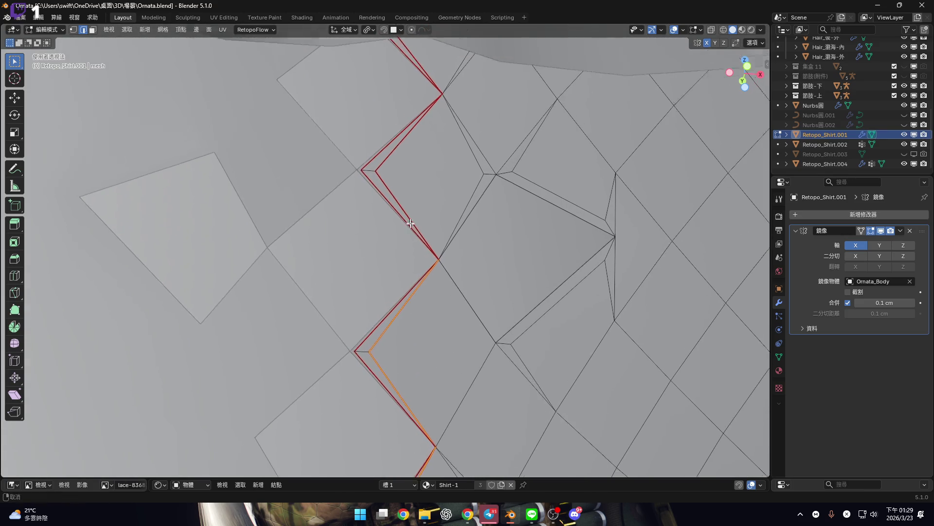
pyautogui.keyDown('shift'); pyautogui.scroll(5, 401, 204); pyautogui.keyUp('shift')
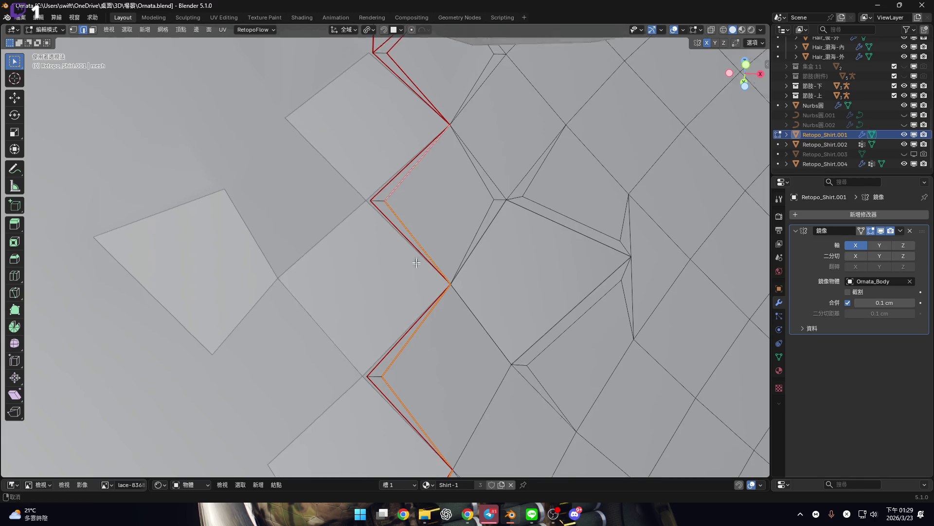
pyautogui.moveTo(409, 81)
pyautogui.mouseDown(button='middle')
pyautogui.moveTo(418, 213)
pyautogui.moveTo(409, 219)
pyautogui.moveTo(432, 203)
pyautogui.moveTo(374, 246)
pyautogui.mouseUp(button='middle')
pyautogui.keyDown('shift'); pyautogui.moveTo(418, 275); pyautogui.dragTo(444, 233, button='middle'); pyautogui.keyUp('shift')
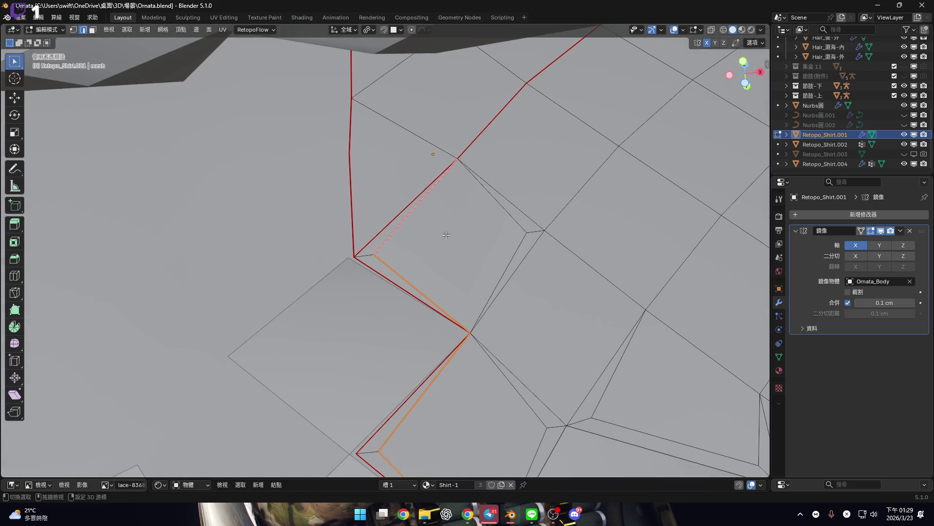
pyautogui.scroll(-3, 431, 197)
pyautogui.scroll(2, 432, 198)
pyautogui.keyDown('shift'); pyautogui.moveTo(406, 282); pyautogui.dragTo(408, 217, button='middle'); pyautogui.keyUp('shift')
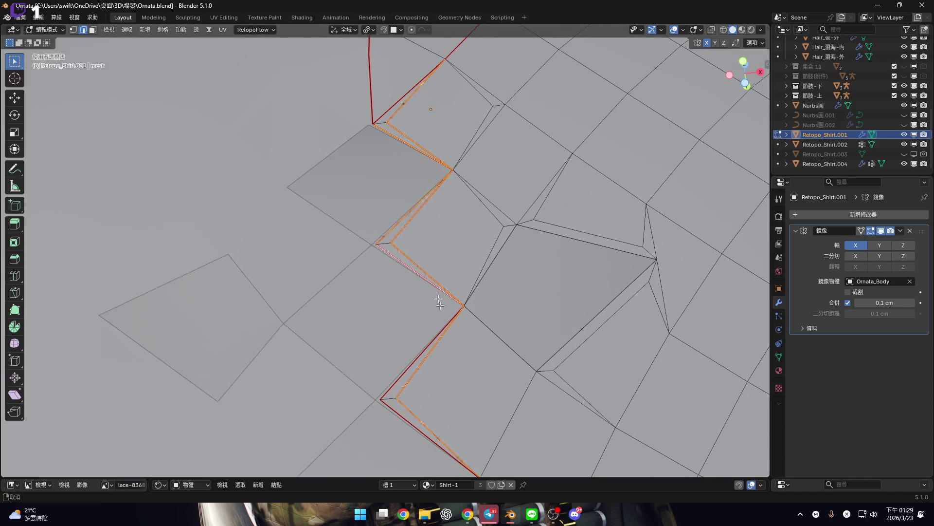
pyautogui.keyDown('shift'); pyautogui.moveTo(417, 354); pyautogui.dragTo(417, 247, button='middle'); pyautogui.keyUp('shift')
pyautogui.keyDown('shift'); pyautogui.moveTo(406, 312); pyautogui.dragTo(433, 177, button='middle'); pyautogui.keyUp('shift')
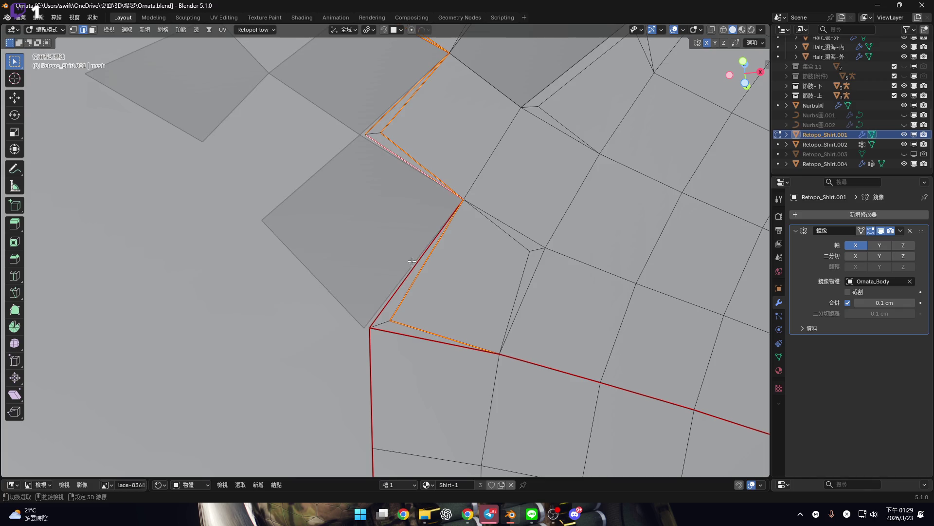
pyautogui.scroll(-3, 409, 323)
pyautogui.moveTo(389, 202)
pyautogui.keyDown('shift'); pyautogui.mouseDown(button='middle')
pyautogui.moveTo(396, 282)
pyautogui.moveTo(457, 261)
pyautogui.mouseUp(button='middle'); pyautogui.keyUp('shift')
pyautogui.scroll(-5, 396, 244)
pyautogui.scroll(6, 395, 301)
pyautogui.scroll(3, 392, 289)
# Clear the seam from the selected inner edges using the Edge context menu
pyautogui.rightClick(458, 261)
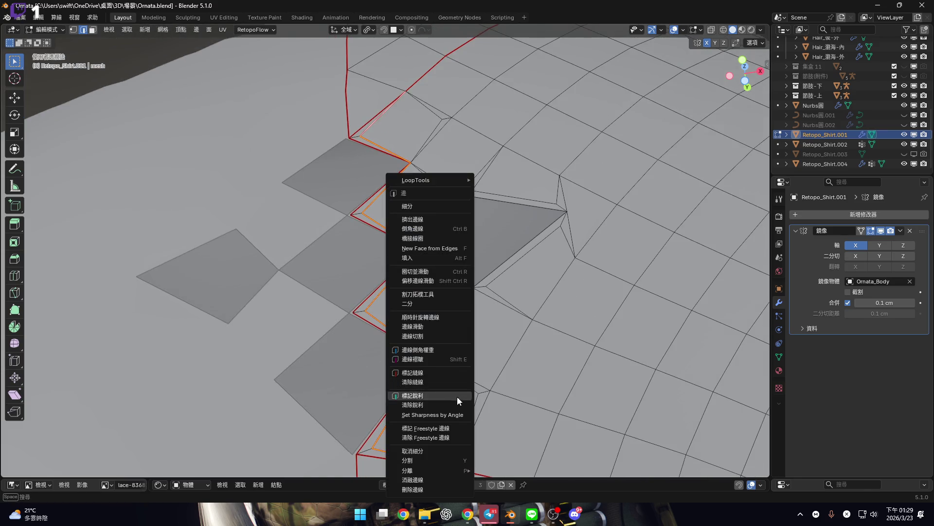
pyautogui.click(446, 384)
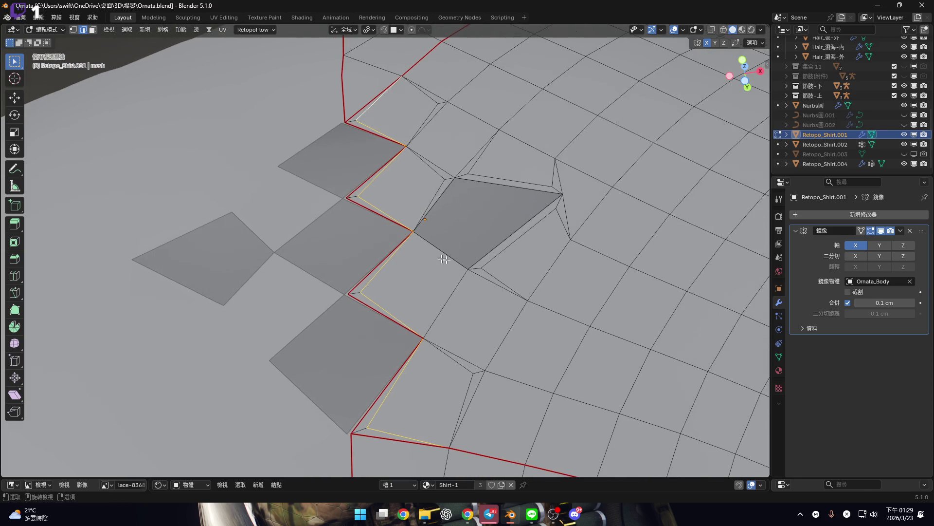
pyautogui.scroll(-3, 454, 275)
pyautogui.scroll(4, 452, 265)
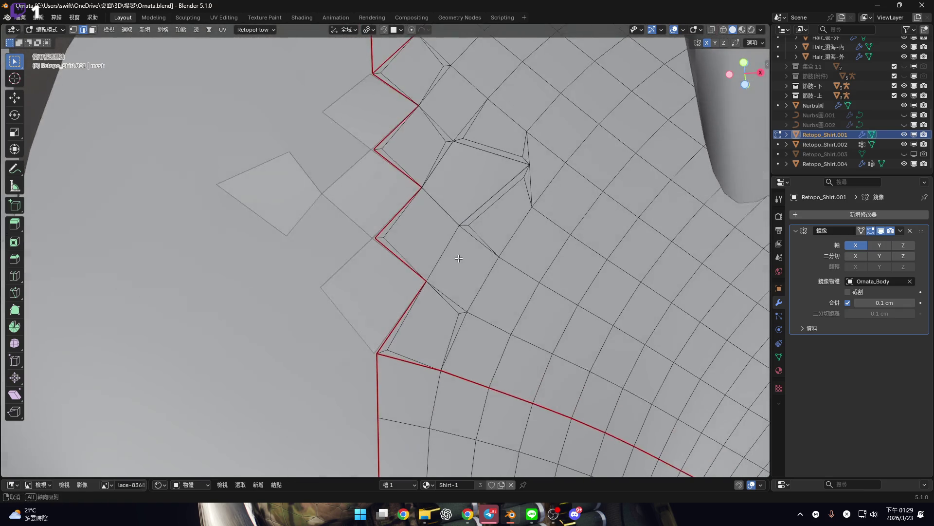
pyautogui.moveTo(479, 234); pyautogui.dragTo(491, 241, button='middle')
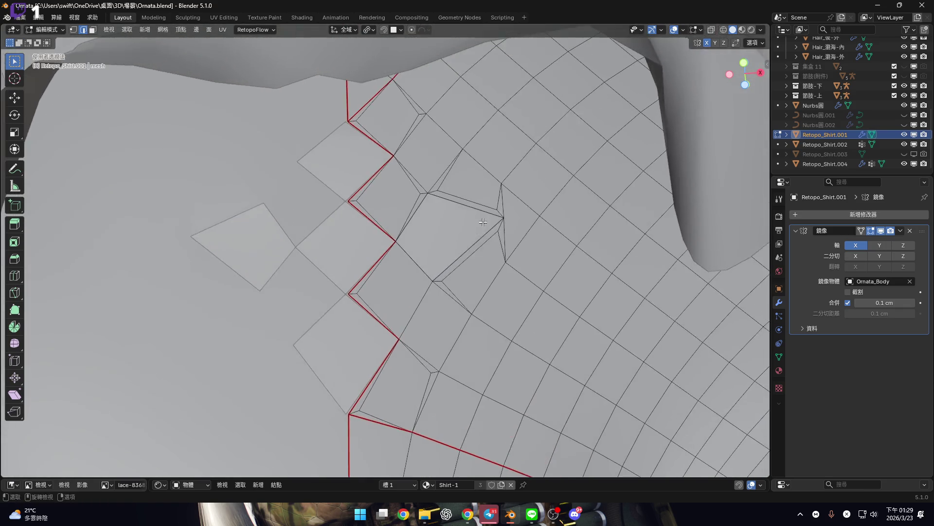
pyautogui.scroll(5, 506, 247)
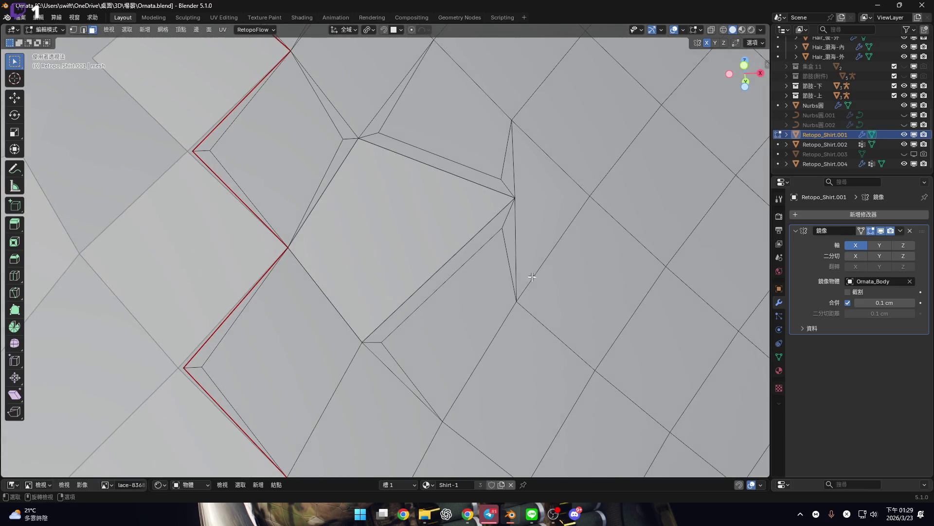
pyautogui.scroll(-2, 527, 284)
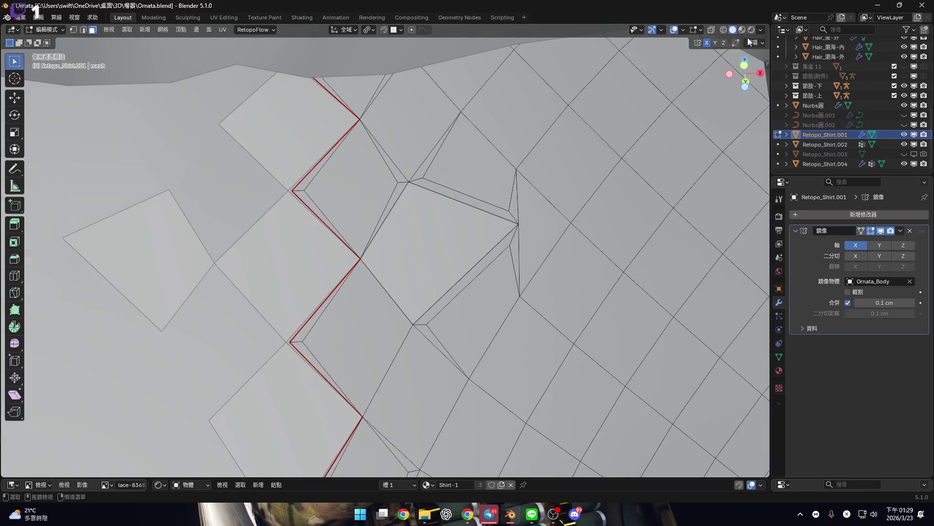
pyautogui.press('1')
pyautogui.scroll(2, 523, 266)
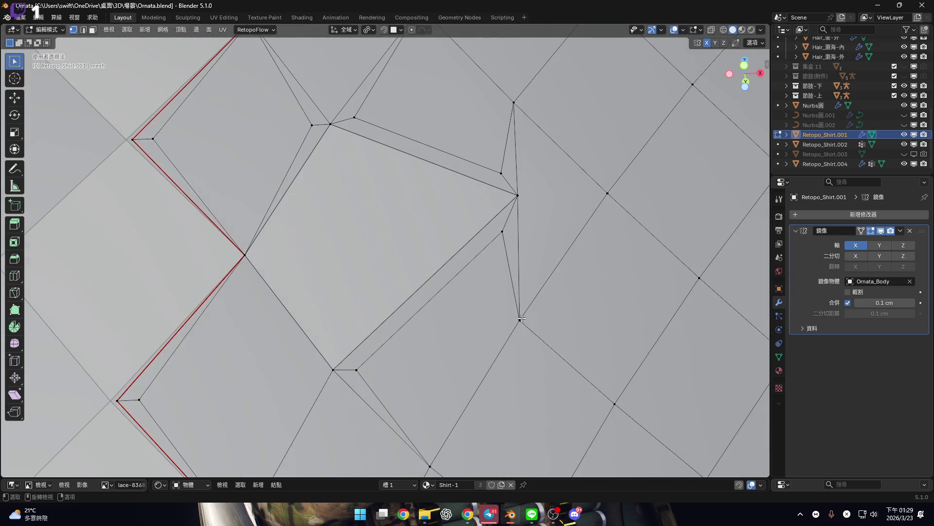
pyautogui.keyDown('shift'); pyautogui.moveTo(550, 320); pyautogui.dragTo(541, 325, button='middle'); pyautogui.keyUp('shift')
pyautogui.click(531, 321)
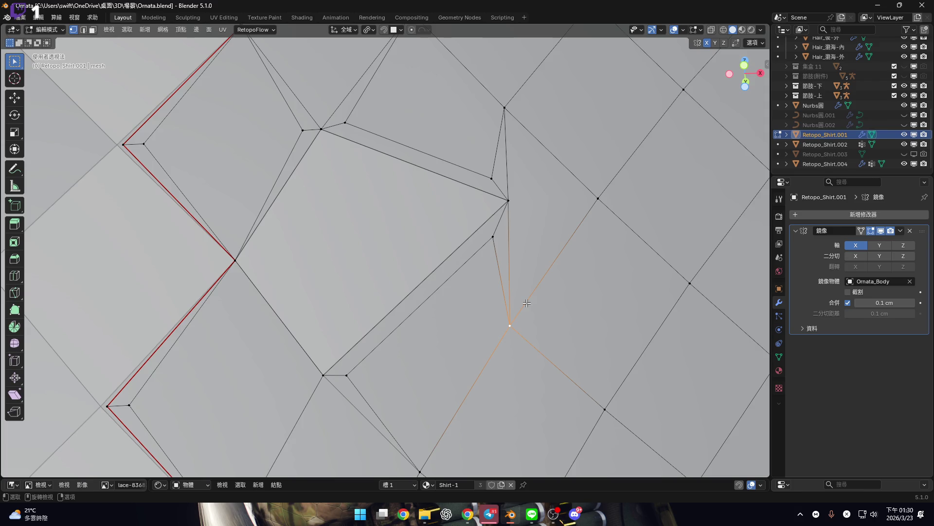
pyautogui.keyDown('shift'); pyautogui.click(510, 103); pyautogui.keyUp('shift')
pyautogui.keyDown('shift'); pyautogui.click(598, 199); pyautogui.keyUp('shift')
pyautogui.press('m')
pyautogui.click(667, 229)
pyautogui.scroll(-8, 667, 230)
pyautogui.scroll(3, 576, 251)
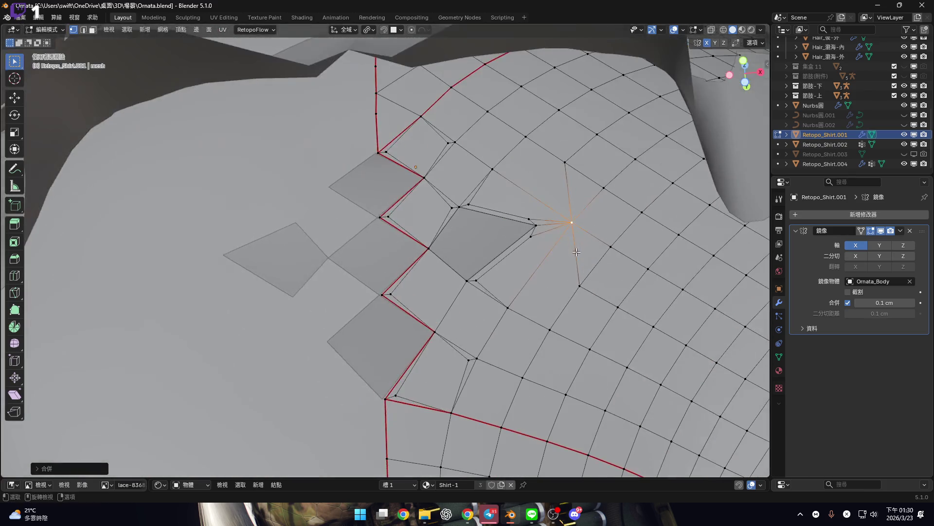
pyautogui.hotkey('ctrl', 'z')
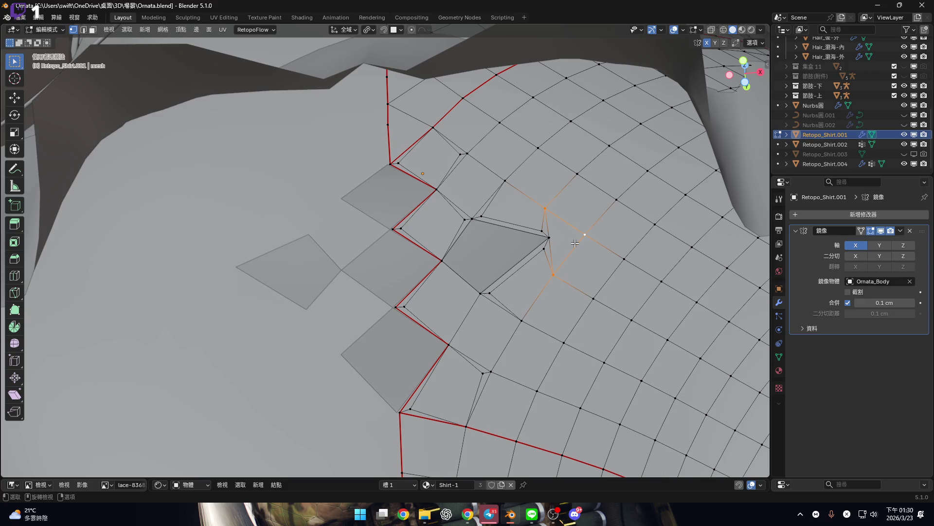
pyautogui.scroll(3, 563, 236)
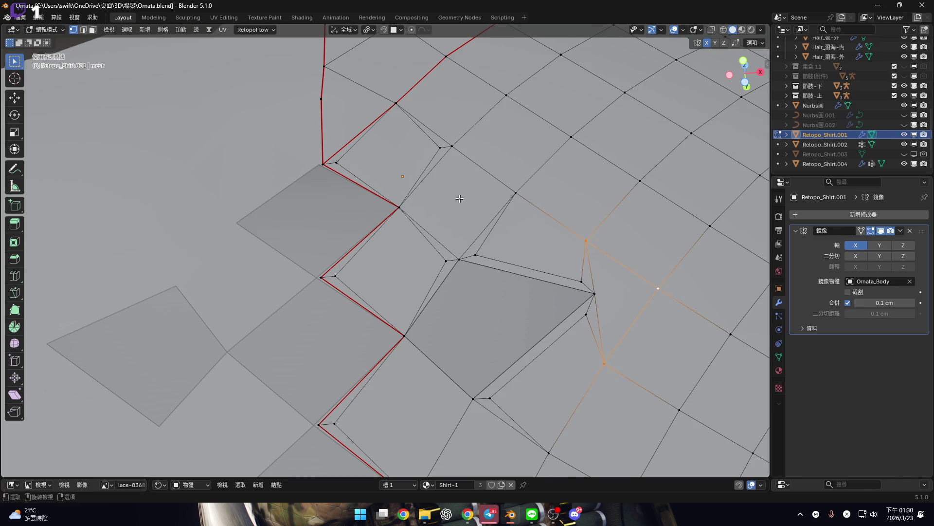
pyautogui.scroll(-5, 459, 198)
pyautogui.press('3')
pyautogui.scroll(5, 503, 261)
pyautogui.click(507, 259)
pyautogui.moveTo(493, 275)
pyautogui.mouseDown(button='middle')
pyautogui.moveTo(499, 296)
pyautogui.moveTo(490, 268)
pyautogui.moveTo(497, 286)
pyautogui.moveTo(508, 248)
pyautogui.mouseUp(button='middle')
# Select the long sliver faces and the sliver faces around the star vertex
pyautogui.scroll(3, 499, 297)
pyautogui.press('1')
pyautogui.click(496, 266)
pyautogui.press('3')
pyautogui.click(498, 283)
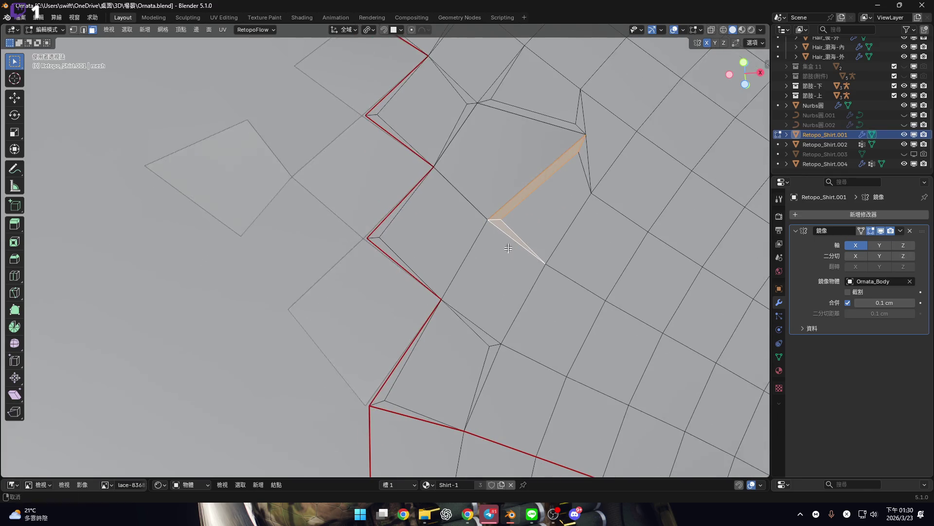
pyautogui.keyDown('shift'); pyautogui.click(488, 338); pyautogui.keyUp('shift')
pyautogui.keyDown('shift'); pyautogui.click(495, 347); pyautogui.keyUp('shift')
pyautogui.keyDown('shift'); pyautogui.click(385, 392); pyautogui.keyUp('shift')
pyautogui.moveTo(384, 392)
pyautogui.mouseDown(button='middle')
pyautogui.moveTo(388, 279)
pyautogui.moveTo(519, 221)
pyautogui.mouseUp(button='middle')
pyautogui.keyDown('shift'); pyautogui.click(388, 278); pyautogui.keyUp('shift')
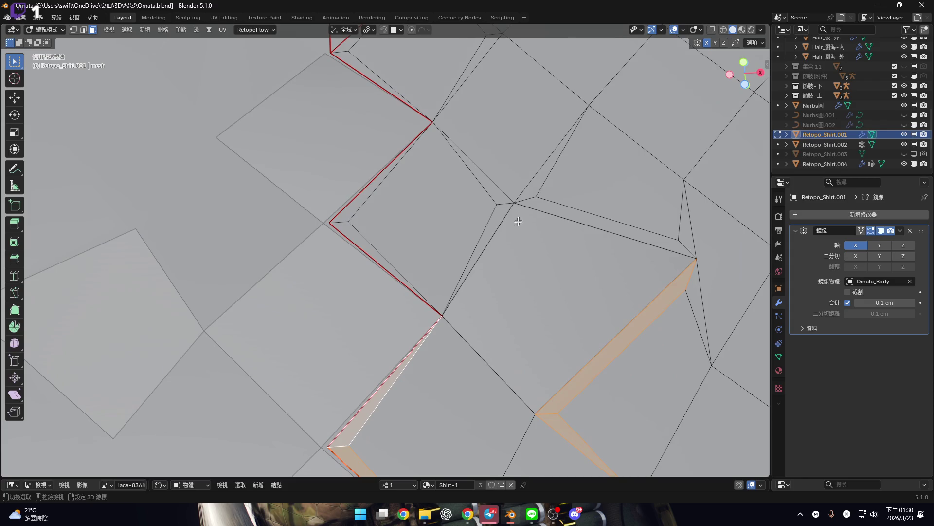
pyautogui.keyDown('shift'); pyautogui.click(501, 218); pyautogui.keyUp('shift')
pyautogui.keyDown('shift'); pyautogui.click(501, 197); pyautogui.keyUp('shift')
pyautogui.keyDown('shift'); pyautogui.click(523, 195); pyautogui.keyUp('shift')
pyautogui.keyDown('shift'); pyautogui.click(540, 204); pyautogui.keyUp('shift')
pyautogui.keyDown('shift'); pyautogui.click(350, 208); pyautogui.keyUp('shift')
pyautogui.keyDown('shift'); pyautogui.click(355, 221); pyautogui.keyUp('shift')
# Add the sliver faces along the lower zigzag border to the selection
pyautogui.moveTo(355, 221)
pyautogui.mouseDown(button='middle')
pyautogui.moveTo(382, 198)
pyautogui.moveTo(348, 175)
pyautogui.mouseUp(button='middle')
pyautogui.keyDown('shift'); pyautogui.click(348, 176); pyautogui.keyUp('shift')
pyautogui.keyDown('shift'); pyautogui.click(341, 191); pyautogui.keyUp('shift')
pyautogui.keyDown('shift'); pyautogui.click(489, 152); pyautogui.keyUp('shift')
pyautogui.keyDown('shift'); pyautogui.click(485, 164); pyautogui.keyUp('shift')
pyautogui.scroll(-5, 524, 273)
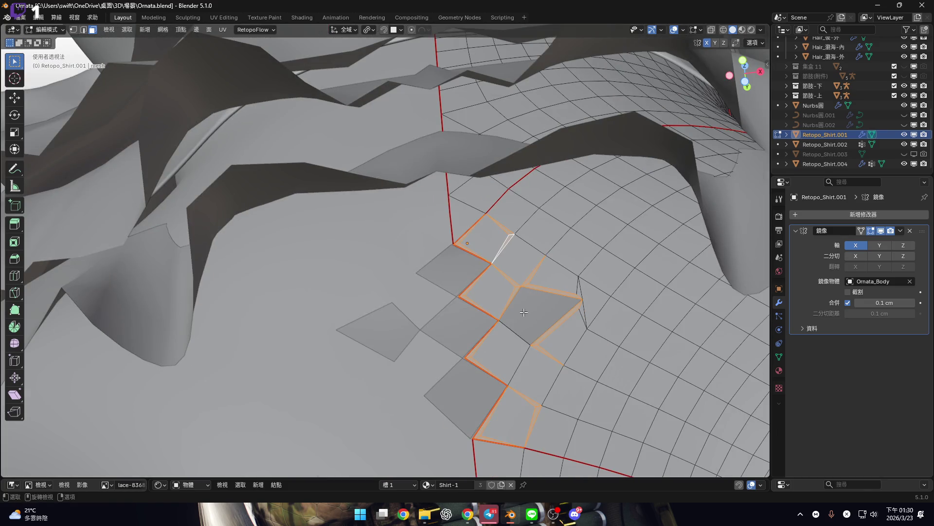
pyautogui.scroll(4, 525, 319)
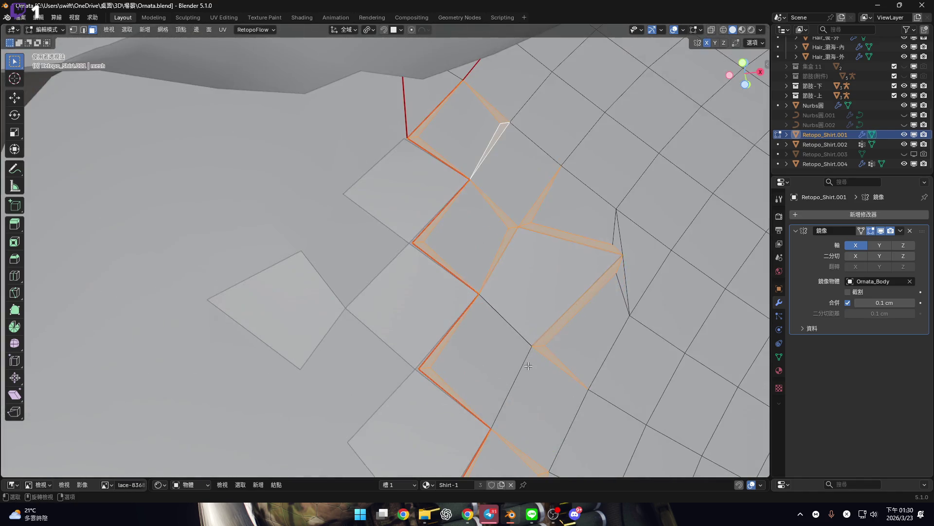
pyautogui.moveTo(526, 317); pyautogui.dragTo(519, 286, button='middle')
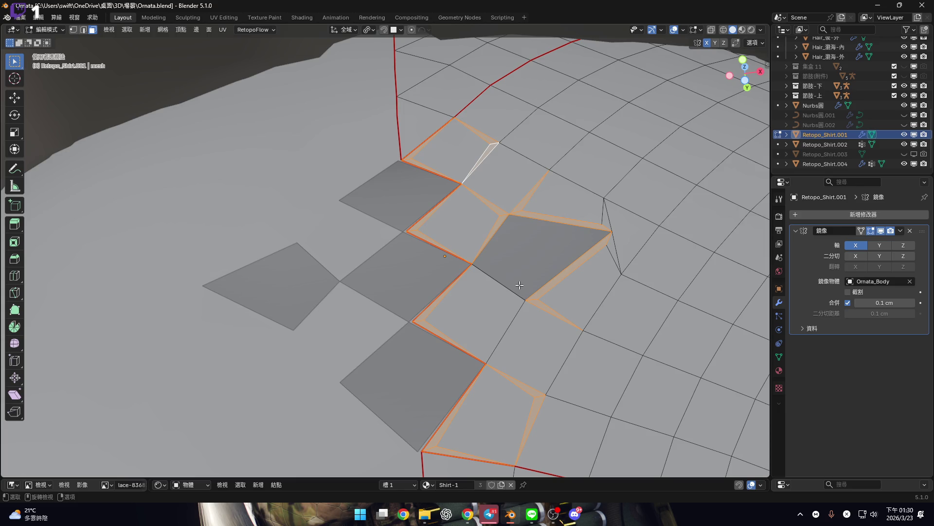
pyautogui.scroll(3, 508, 222)
# Merge the first pair of doubled vertices beside the sliver into one point
pyautogui.press('1')
pyautogui.click(492, 216)
pyautogui.moveTo(492, 216); pyautogui.dragTo(485, 177, button='middle')
pyautogui.keyDown('shift'); pyautogui.click(502, 158); pyautogui.keyUp('shift')
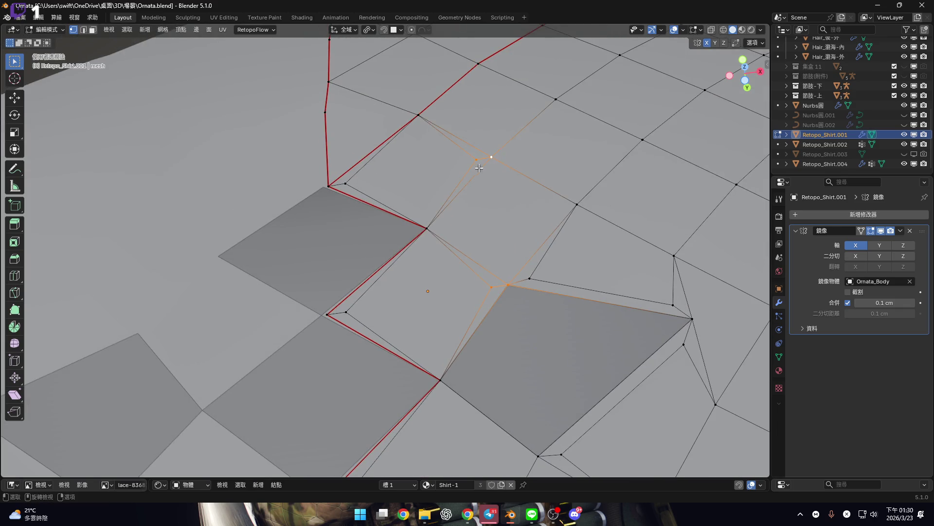
pyautogui.press('m')
pyautogui.click(500, 167)
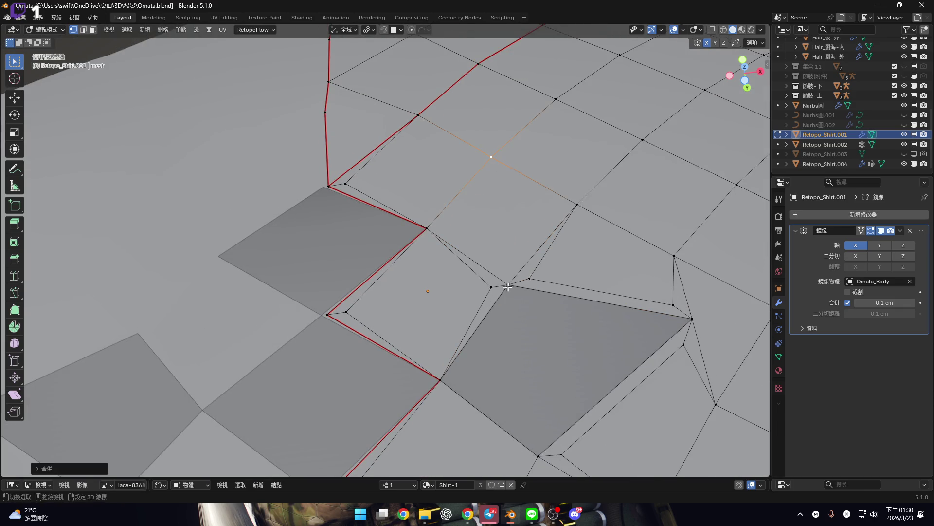
# Merge two more stray vertices into their neighbours with Merge At Last
pyautogui.keyDown('shift'); pyautogui.click(508, 287); pyautogui.keyUp('shift')
pyautogui.scroll(-4, 509, 284)
pyautogui.press('m')
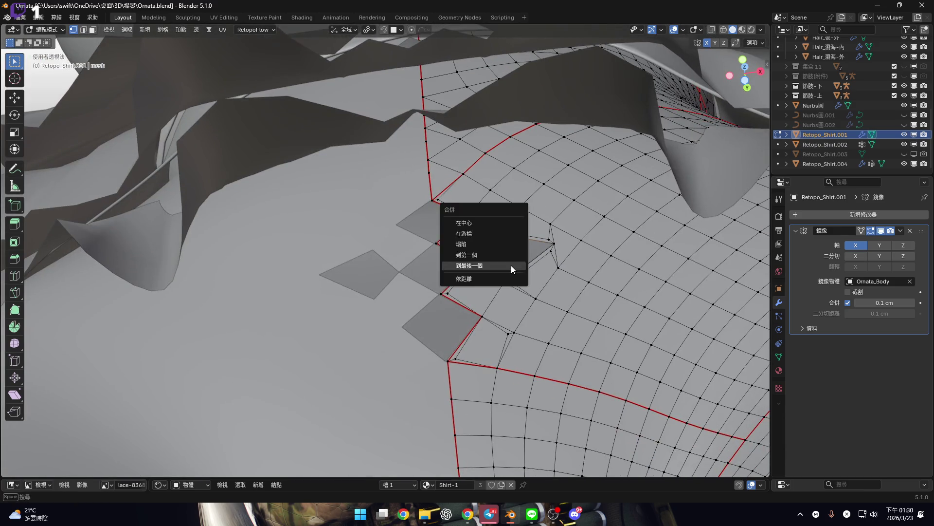
pyautogui.click(511, 264)
pyautogui.scroll(3, 511, 265)
pyautogui.keyDown('shift'); pyautogui.click(513, 347); pyautogui.keyUp('shift')
pyautogui.press('m')
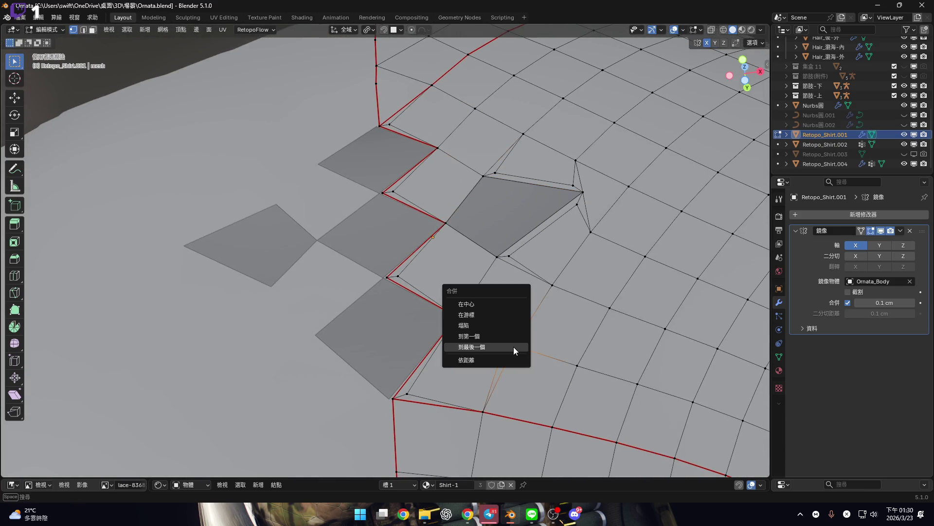
pyautogui.click(513, 347)
pyautogui.scroll(-3, 502, 340)
pyautogui.scroll(5, 445, 343)
# Select the lower and upper sliver faces along the zigzag border
pyautogui.click(445, 343)
pyautogui.keyDown('shift'); pyautogui.scroll(5, 414, 311); pyautogui.keyUp('shift')
pyautogui.keyDown('shift'); pyautogui.click(384, 278); pyautogui.keyUp('shift')
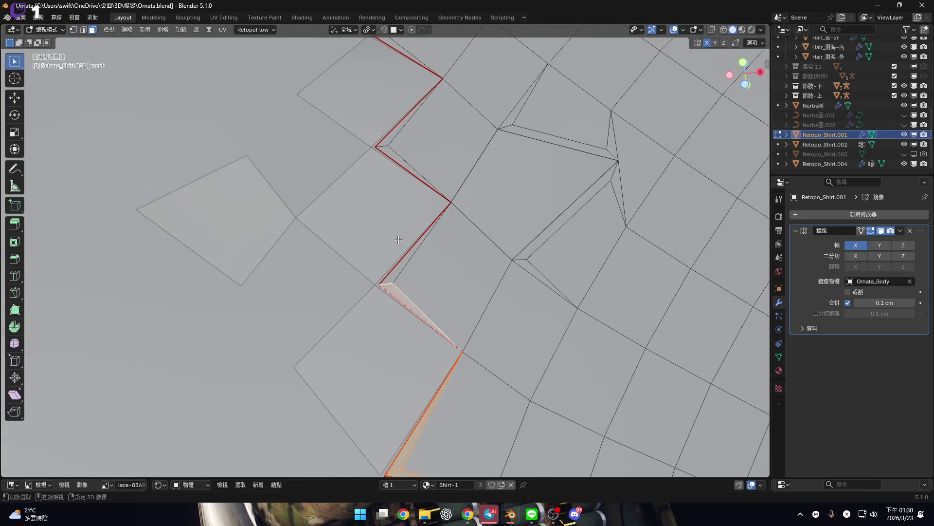
pyautogui.scroll(-2, 399, 240)
pyautogui.keyDown('shift'); pyautogui.click(405, 321); pyautogui.keyUp('shift')
pyautogui.scroll(-2, 430, 254)
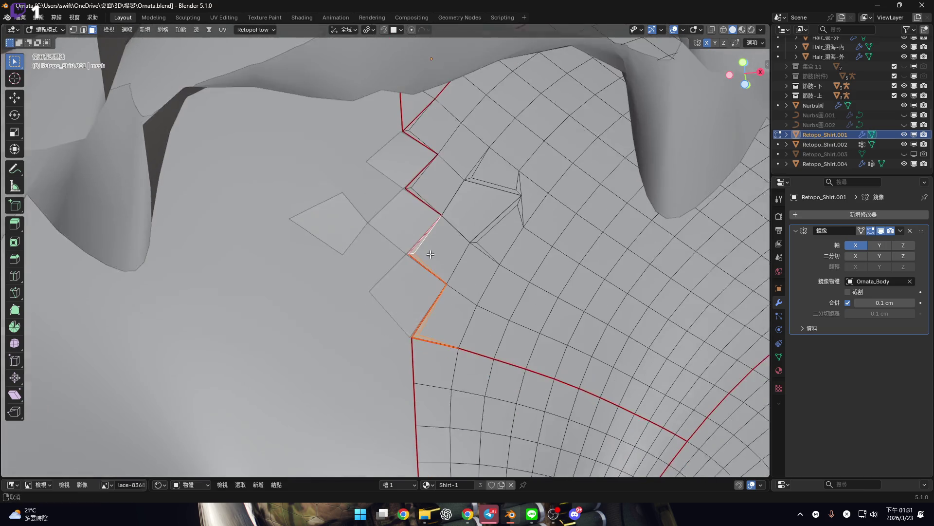
pyautogui.scroll(3, 415, 319)
pyautogui.click(415, 319)
pyautogui.keyDown('shift'); pyautogui.click(420, 183); pyautogui.keyUp('shift')
# Add the upper zigzag edge, the dark face's borders and the thin sliver face to the selection
pyautogui.scroll(5, 408, 219)
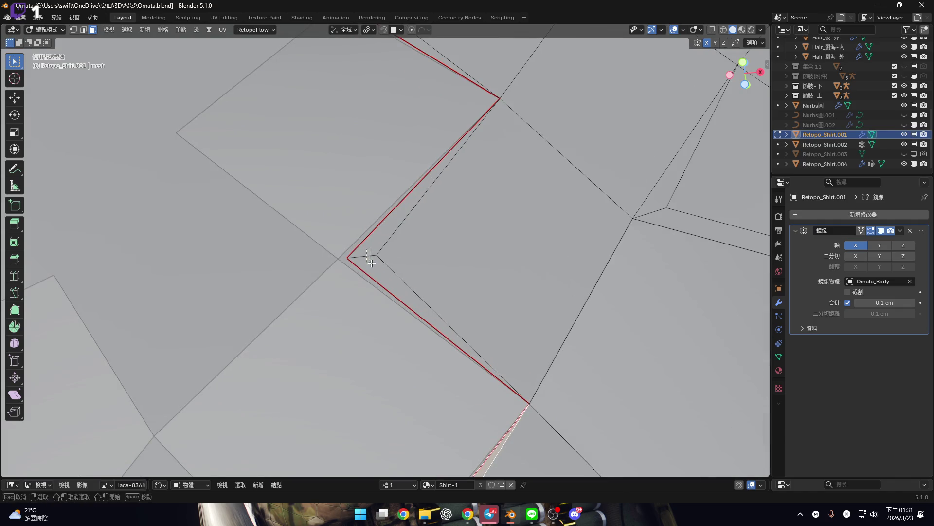
pyautogui.moveTo(372, 262); pyautogui.dragTo(372, 264)
pyautogui.scroll(-2, 375, 243)
pyautogui.moveTo(365, 170); pyautogui.dragTo(365, 170)
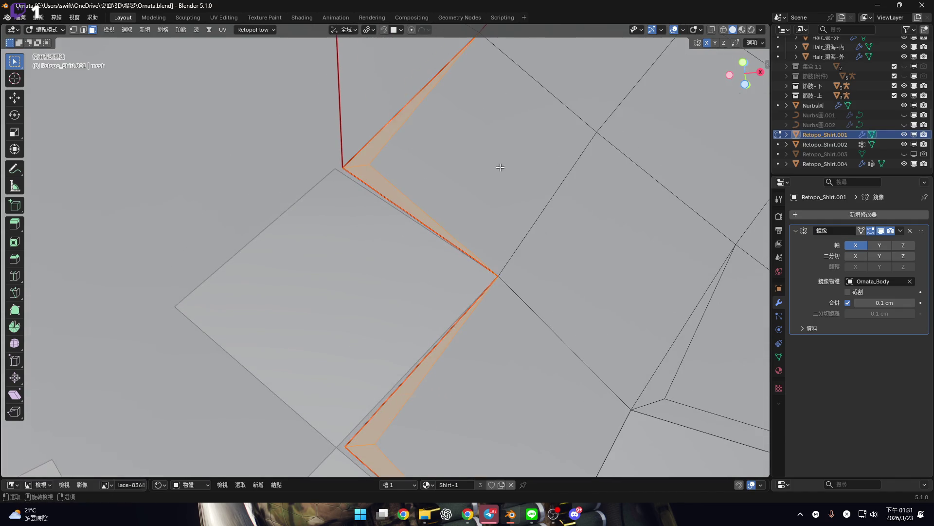
pyautogui.scroll(-5, 501, 167)
pyautogui.scroll(4, 409, 173)
pyautogui.keyDown('shift'); pyautogui.click(343, 194); pyautogui.keyUp('shift')
pyautogui.keyDown('shift'); pyautogui.scroll(-3, 366, 338); pyautogui.keyUp('shift')
pyautogui.keyDown('shift'); pyautogui.click(311, 304); pyautogui.keyUp('shift')
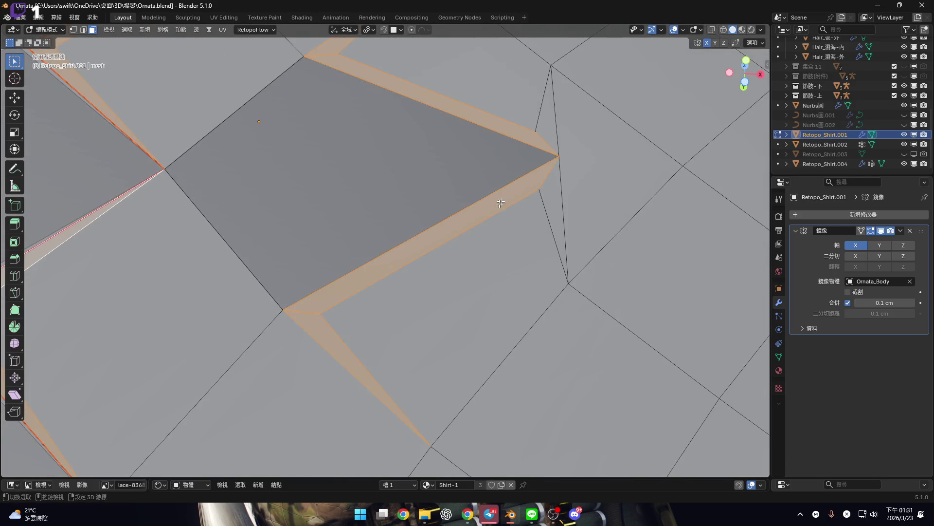
pyautogui.keyDown('shift'); pyautogui.scroll(4, 491, 235); pyautogui.keyUp('shift')
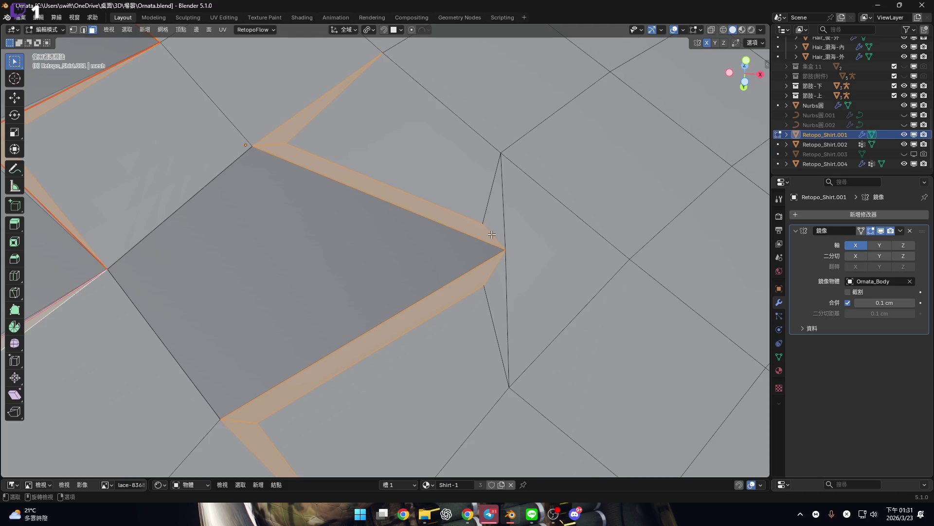
pyautogui.keyDown('shift'); pyautogui.click(498, 219); pyautogui.keyUp('shift')
pyautogui.scroll(-5, 474, 282)
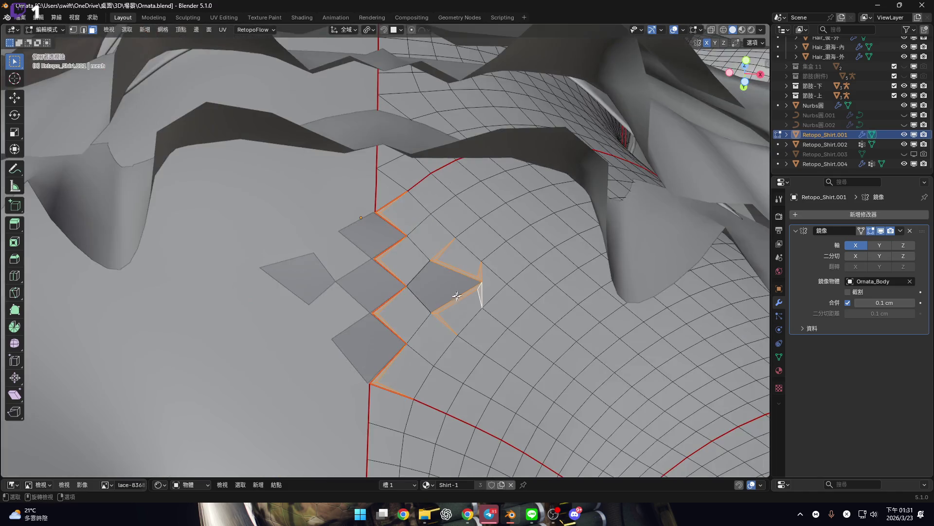
pyautogui.moveTo(553, 479); pyautogui.dragTo(530, 394)
# Enlarge the Shader Editor and add a new empty fourth material slot
pyautogui.moveTo(479, 234)
pyautogui.mouseDown(button='middle')
pyautogui.moveTo(451, 242)
pyautogui.moveTo(450, 252)
pyautogui.mouseUp(button='middle')
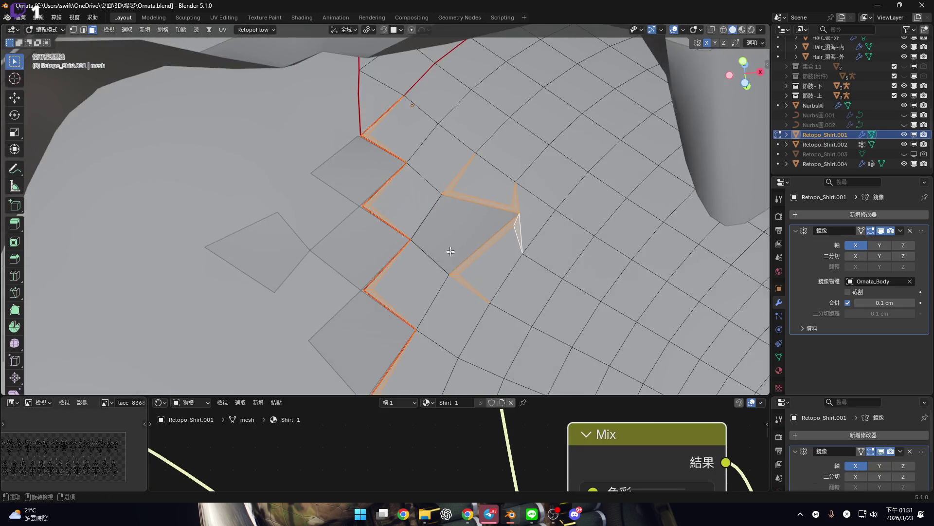
pyautogui.moveTo(580, 395); pyautogui.dragTo(579, 267)
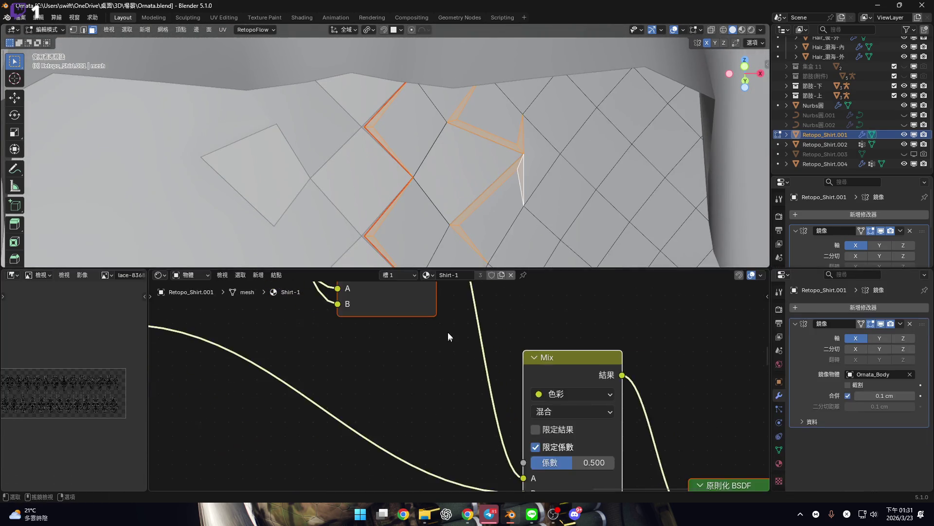
pyautogui.click(396, 275)
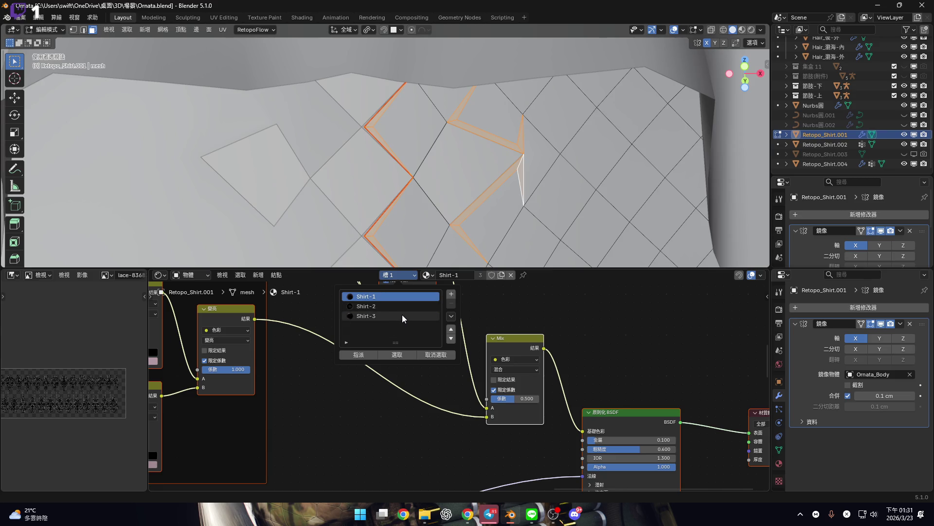
pyautogui.click(451, 294)
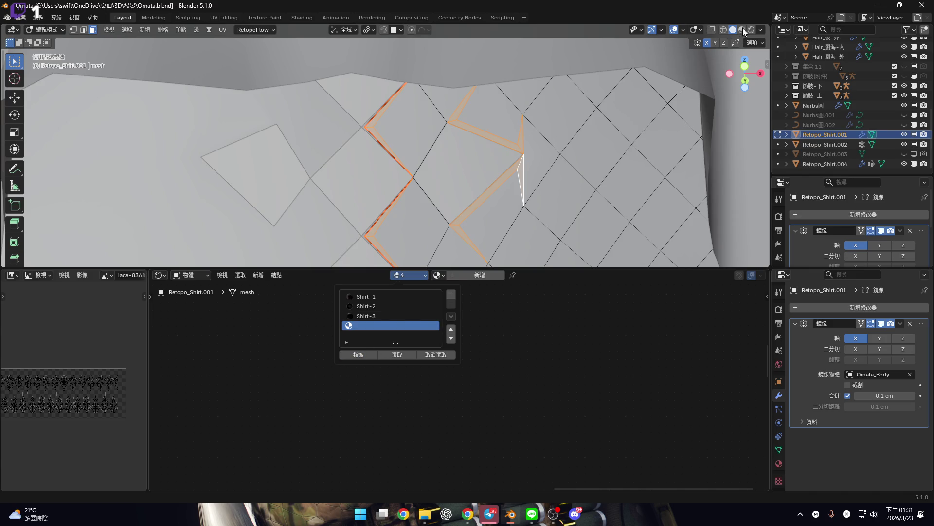
# Hide the overlays and revert to an earlier Undo History state with clean diamond cutouts
pyautogui.moveTo(506, 168)
pyautogui.keyDown('ctrl'); pyautogui.mouseDown(button='middle')
pyautogui.moveTo(492, 199)
pyautogui.moveTo(480, 173)
pyautogui.moveTo(438, 160)
pyautogui.moveTo(462, 212)
pyautogui.moveTo(472, 173)
pyautogui.moveTo(472, 215)
pyautogui.moveTo(430, 185)
pyautogui.moveTo(472, 182)
pyautogui.moveTo(475, 202)
pyautogui.moveTo(465, 146)
pyautogui.mouseUp(button='middle'); pyautogui.keyUp('ctrl')
pyautogui.click(675, 30)
pyautogui.scroll(-5, 475, 202)
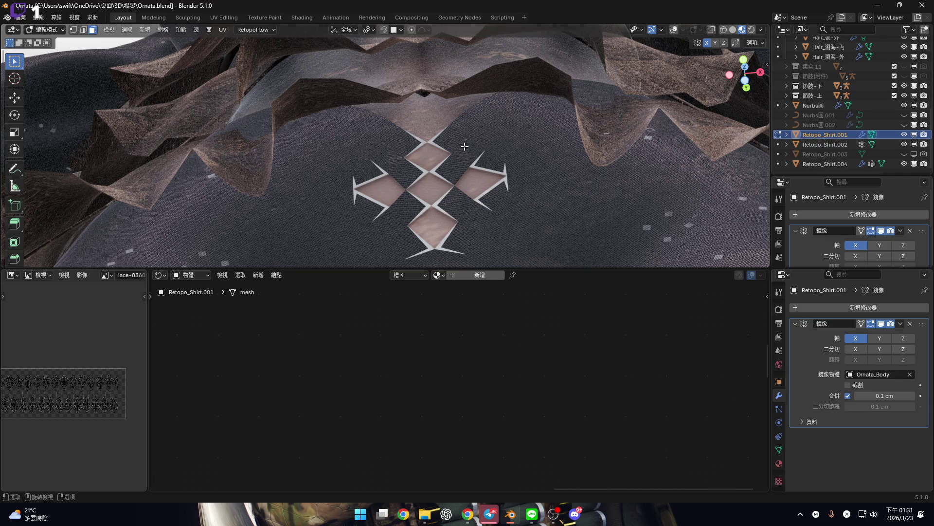
pyautogui.click(38, 18)
pyautogui.moveTo(79, 47)
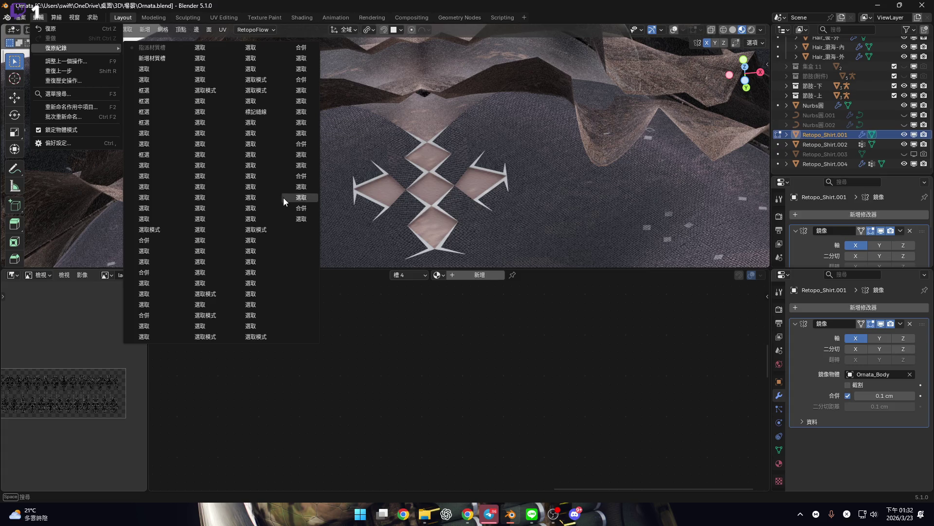
pyautogui.click(305, 218)
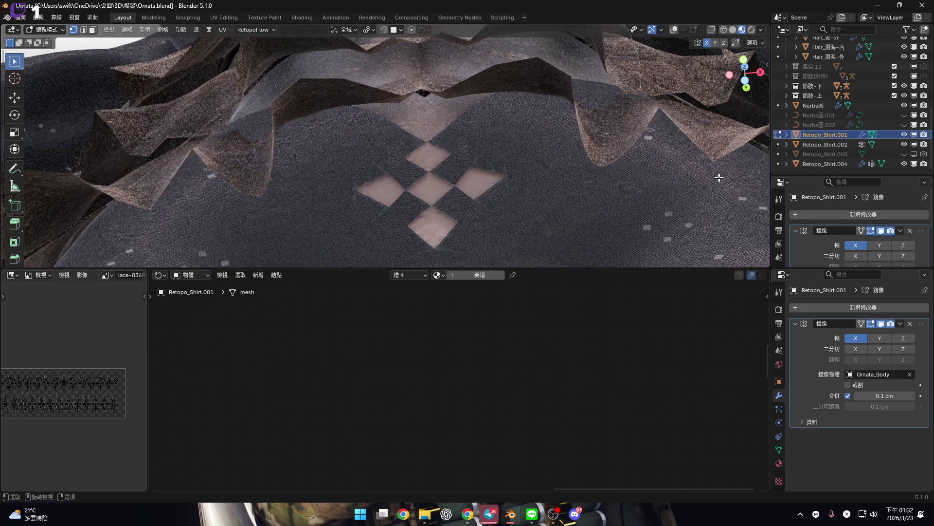
# Switch to Solid shading, collapse the Shader Editor and show the wireframe overlay again
pyautogui.click(733, 31)
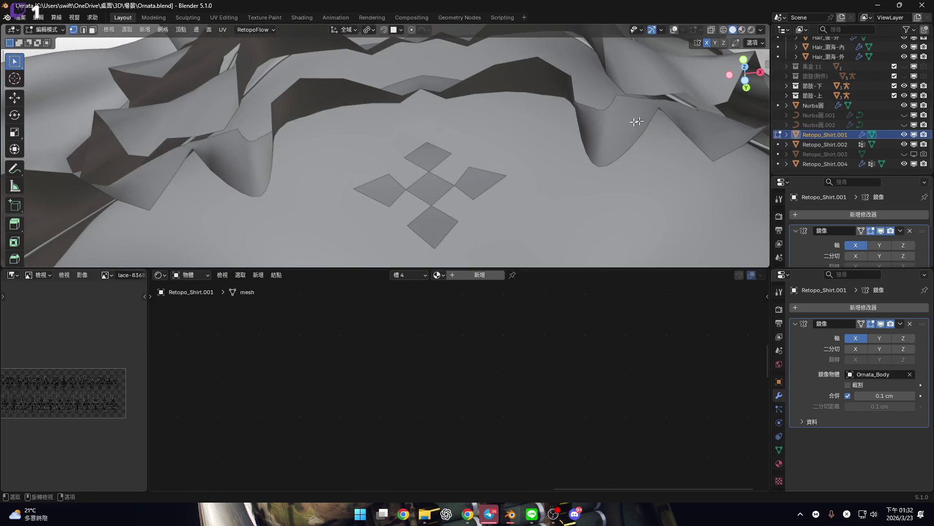
pyautogui.scroll(3, 637, 122)
pyautogui.moveTo(571, 268); pyautogui.dragTo(571, 478)
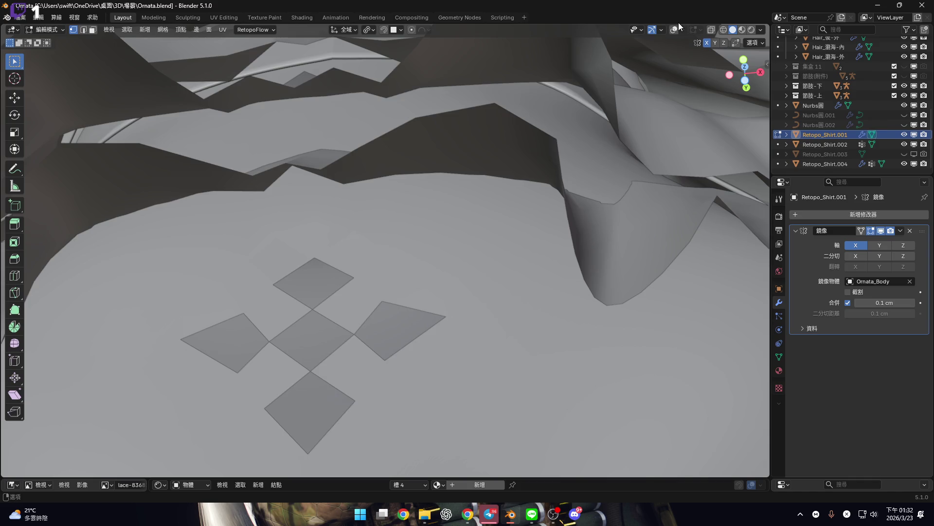
pyautogui.click(675, 30)
pyautogui.scroll(4, 412, 263)
pyautogui.scroll(2, 412, 263)
# Dissolve the stray vertex beside the diamond cutouts along the zigzag seam
pyautogui.moveTo(427, 219)
pyautogui.mouseDown(button='middle')
pyautogui.moveTo(417, 229)
pyautogui.moveTo(438, 276)
pyautogui.moveTo(429, 239)
pyautogui.mouseUp(button='middle')
pyautogui.scroll(3, 429, 238)
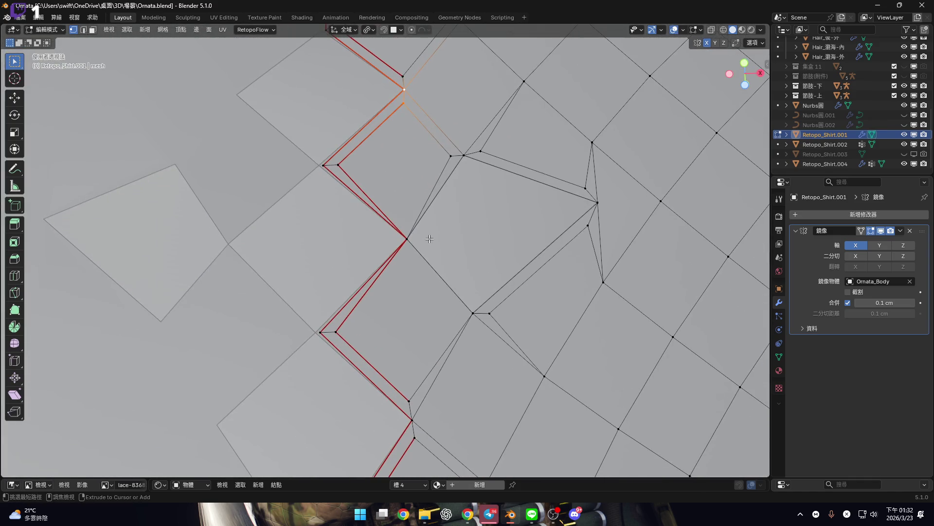
pyautogui.scroll(-3, 442, 218)
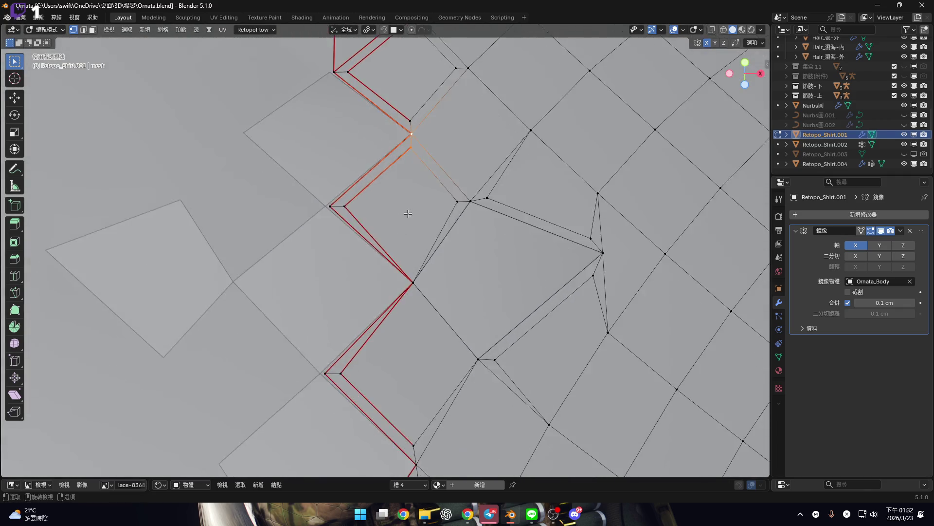
pyautogui.scroll(4, 403, 230)
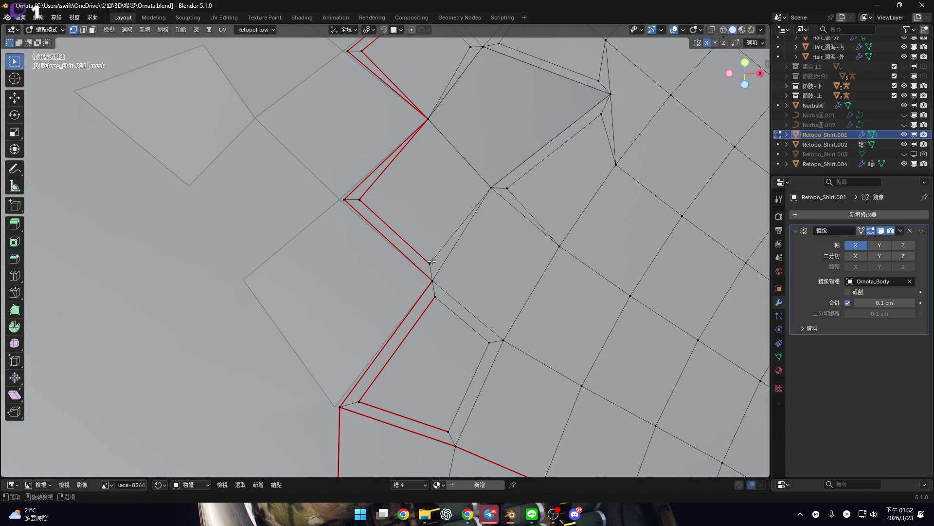
pyautogui.scroll(-4, 432, 262)
pyautogui.scroll(5, 440, 338)
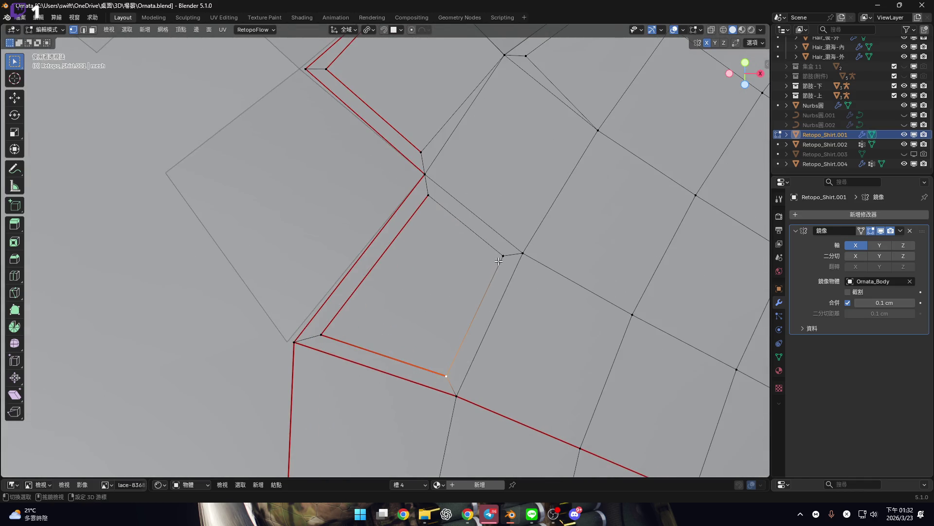
pyautogui.keyDown('shift'); pyautogui.scroll(4, 343, 331); pyautogui.keyUp('shift')
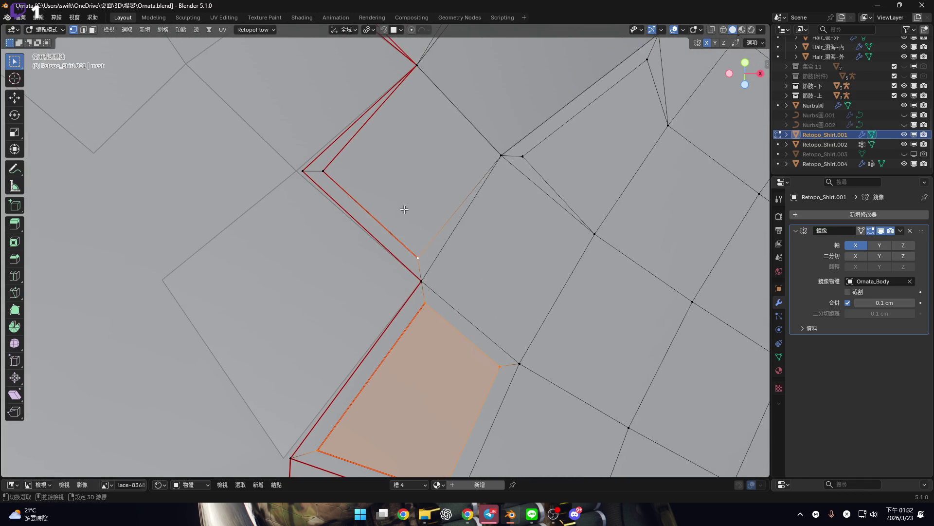
pyautogui.scroll(-3, 405, 209)
pyautogui.scroll(3, 387, 215)
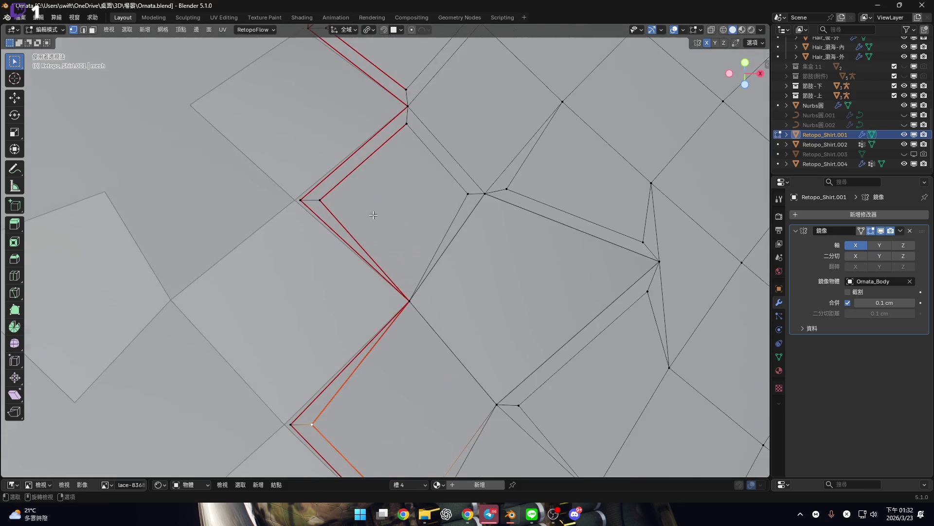
pyautogui.keyDown('shift'); pyautogui.scroll(6, 418, 139); pyautogui.keyUp('shift')
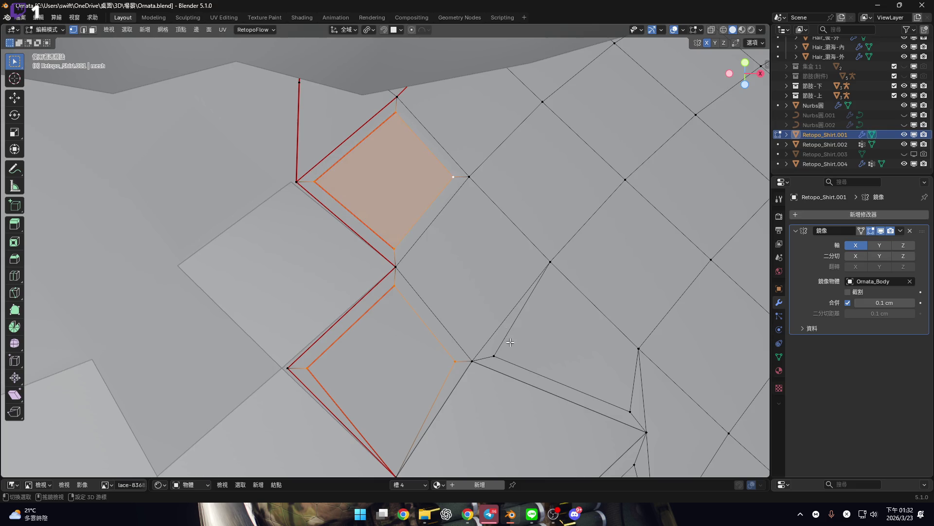
pyautogui.keyDown('shift'); pyautogui.moveTo(510, 342); pyautogui.dragTo(418, 232, button='middle'); pyautogui.keyUp('shift')
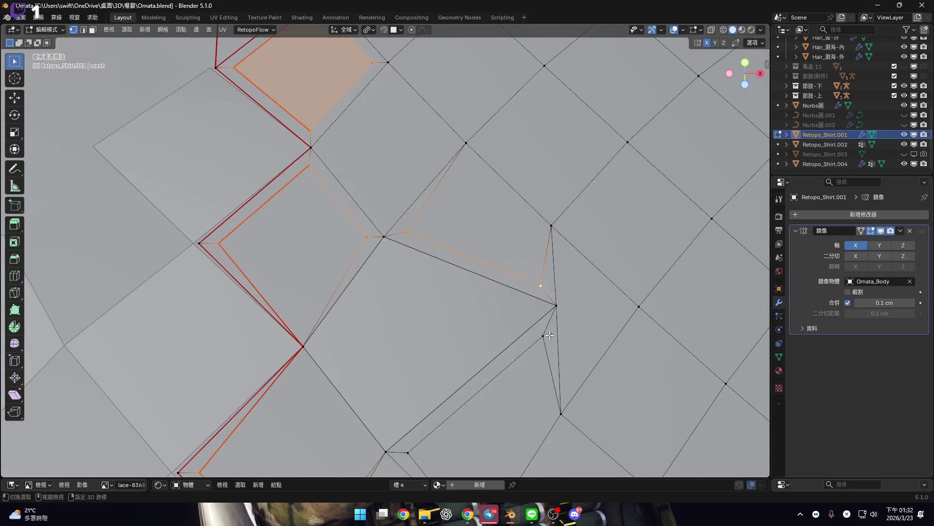
pyautogui.keyDown('shift'); pyautogui.scroll(-3, 515, 375); pyautogui.keyUp('shift')
pyautogui.scroll(-5, 444, 339)
pyautogui.moveTo(444, 340); pyautogui.dragTo(500, 278, button='middle')
pyautogui.press('x')
pyautogui.click(520, 354)
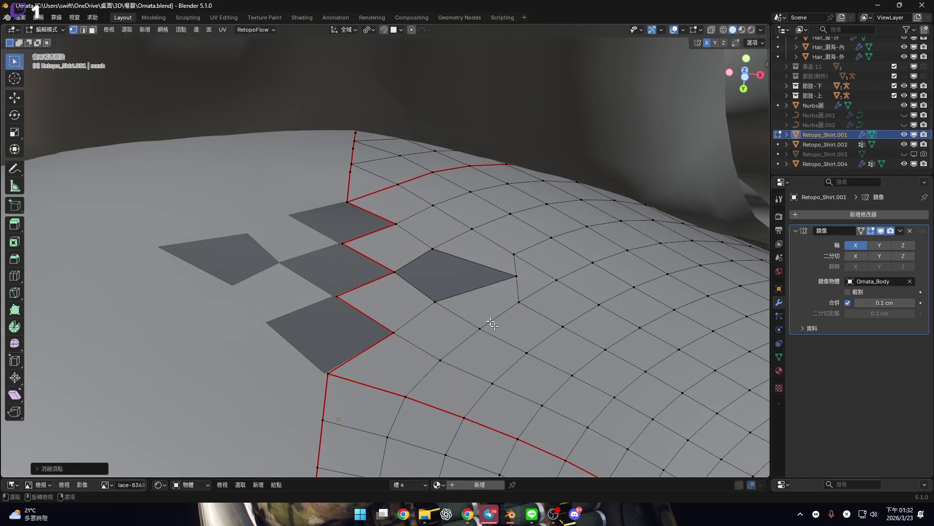
# In edge select mode, select the extra edges by the kite-shaped face and dissolve them
pyautogui.moveTo(520, 354); pyautogui.dragTo(428, 326, button='middle')
pyautogui.scroll(4, 428, 326)
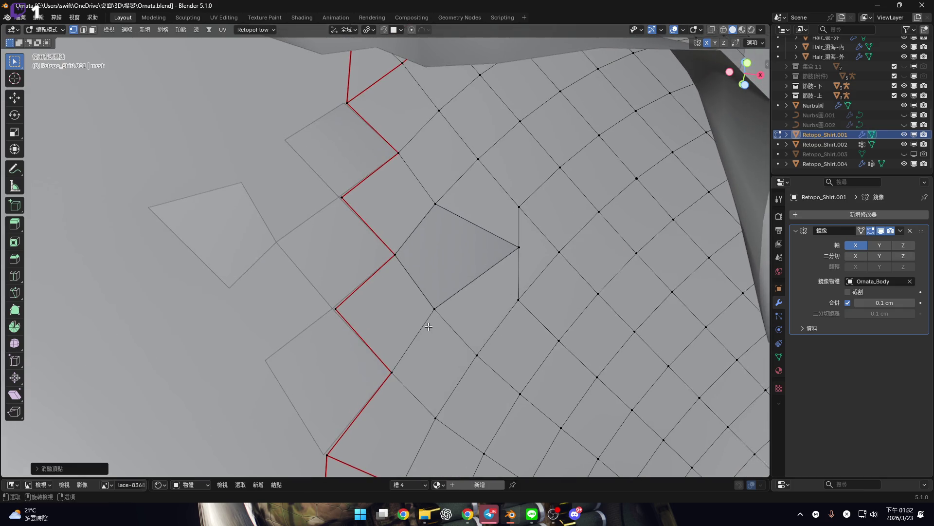
pyautogui.scroll(4, 509, 270)
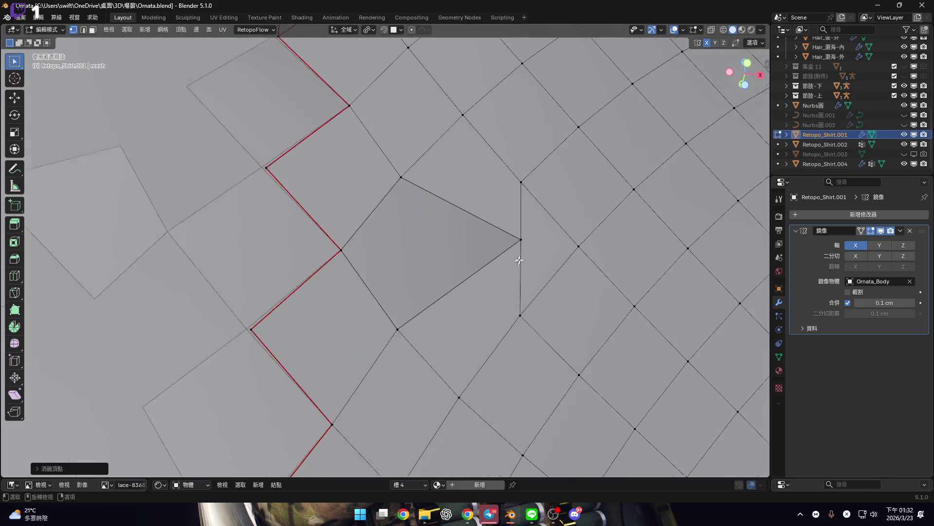
pyautogui.scroll(-2, 506, 265)
pyautogui.scroll(5, 499, 236)
pyautogui.press('2')
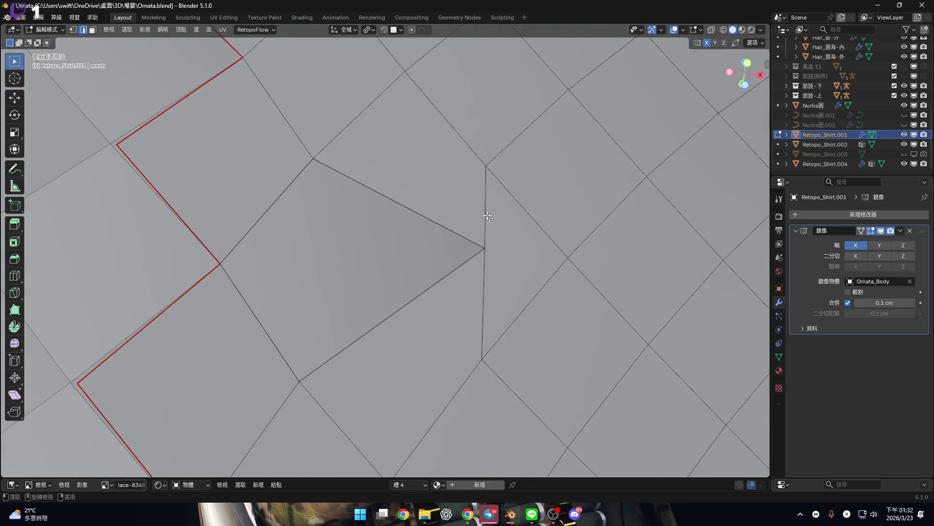
pyautogui.keyDown('shift'); pyautogui.click(491, 205); pyautogui.keyUp('shift')
pyautogui.scroll(-4, 490, 219)
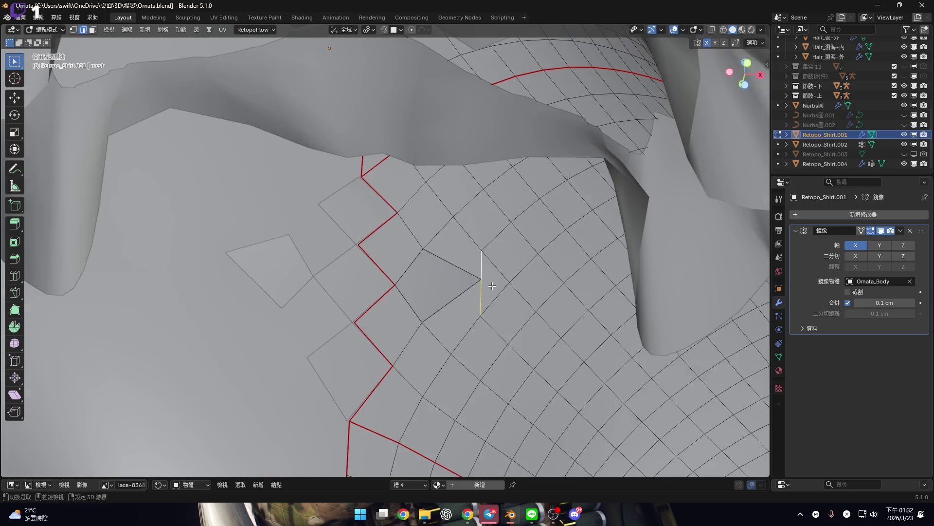
pyautogui.scroll(5, 484, 277)
pyautogui.scroll(-4, 487, 266)
pyautogui.moveTo(484, 267)
pyautogui.mouseDown(button='middle')
pyautogui.moveTo(479, 278)
pyautogui.moveTo(500, 280)
pyautogui.mouseUp(button='middle')
pyautogui.scroll(5, 477, 273)
pyautogui.press('x')
pyautogui.click(501, 290)
# Select the vertical edge beside the kite face and inspect the simplified mesh from several angles
pyautogui.scroll(-3, 474, 284)
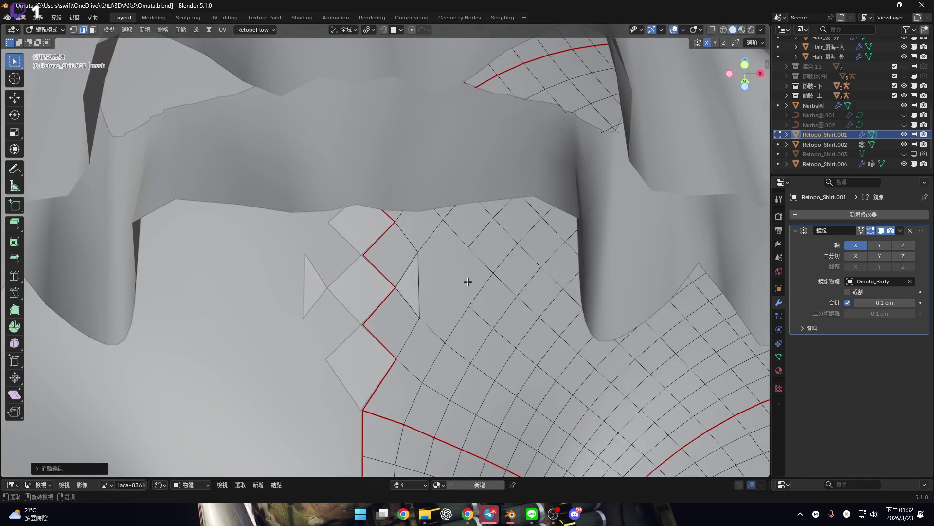
pyautogui.click(467, 281)
pyautogui.scroll(5, 466, 282)
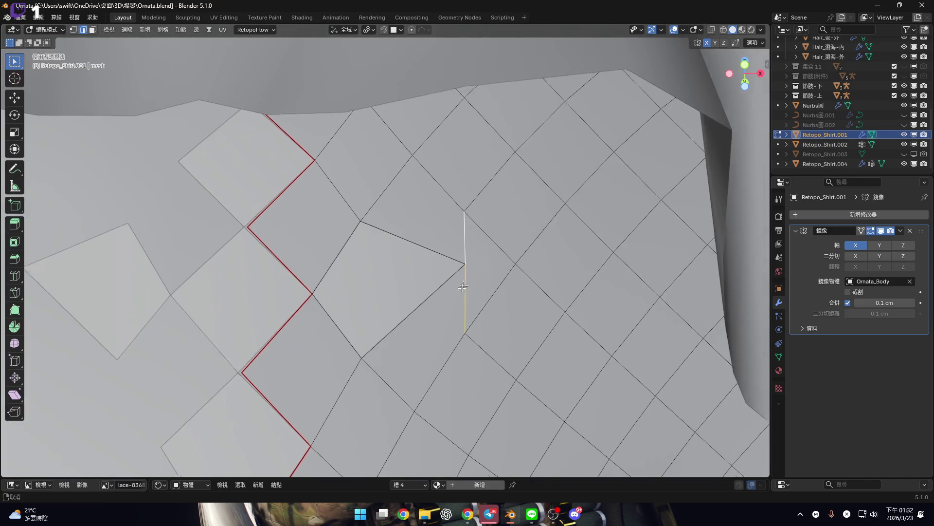
pyautogui.scroll(-4, 464, 284)
pyautogui.moveTo(463, 292); pyautogui.dragTo(477, 292, button='middle')
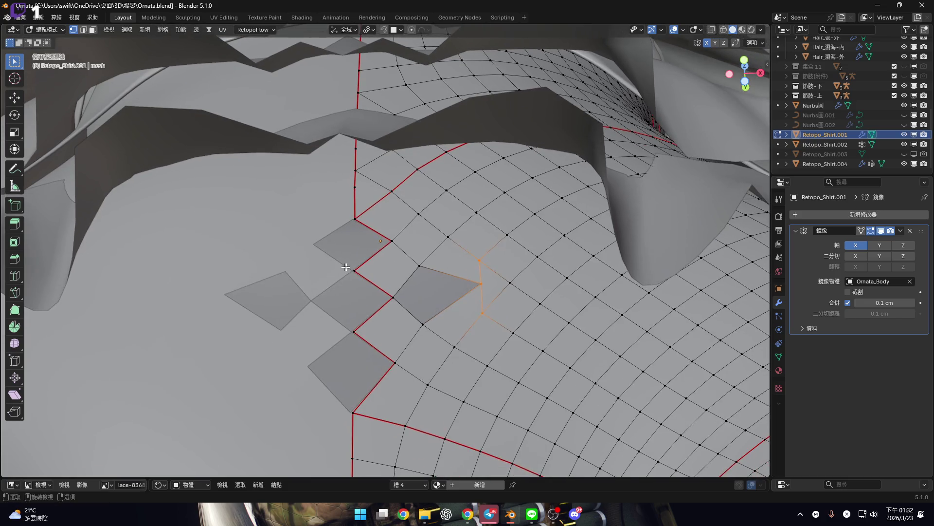
pyautogui.moveTo(383, 238); pyautogui.dragTo(423, 235, button='middle')
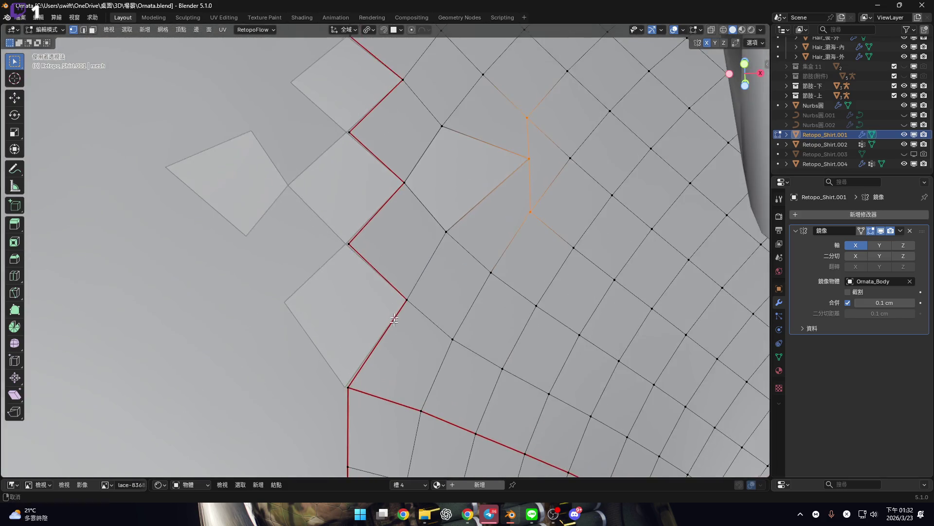
pyautogui.scroll(-2, 433, 233)
pyautogui.scroll(4, 440, 227)
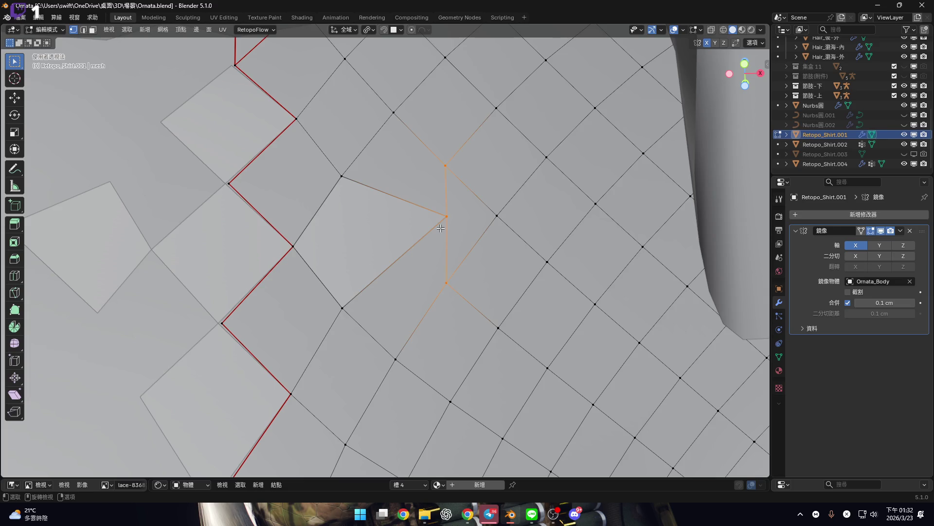
pyautogui.keyDown('shift'); pyautogui.moveTo(449, 193); pyautogui.dragTo(414, 216, button='middle'); pyautogui.keyUp('shift')
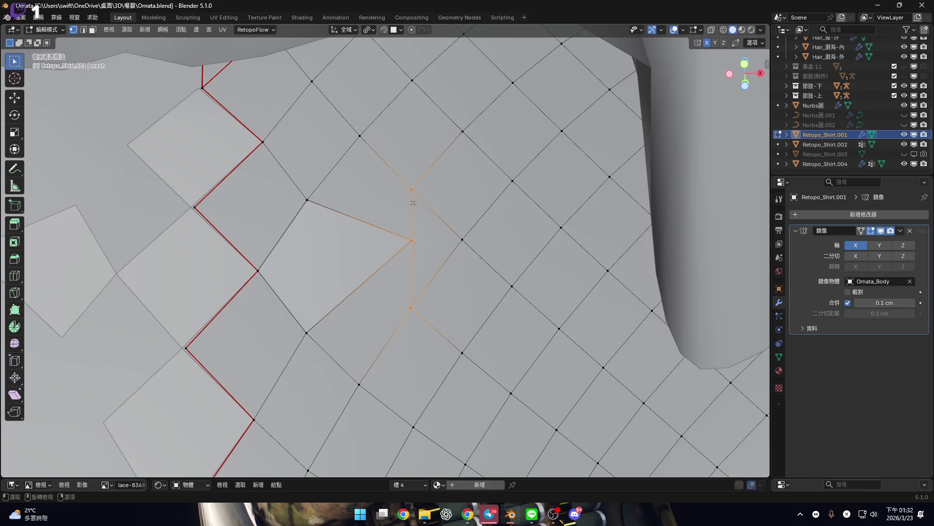
pyautogui.scroll(2, 419, 222)
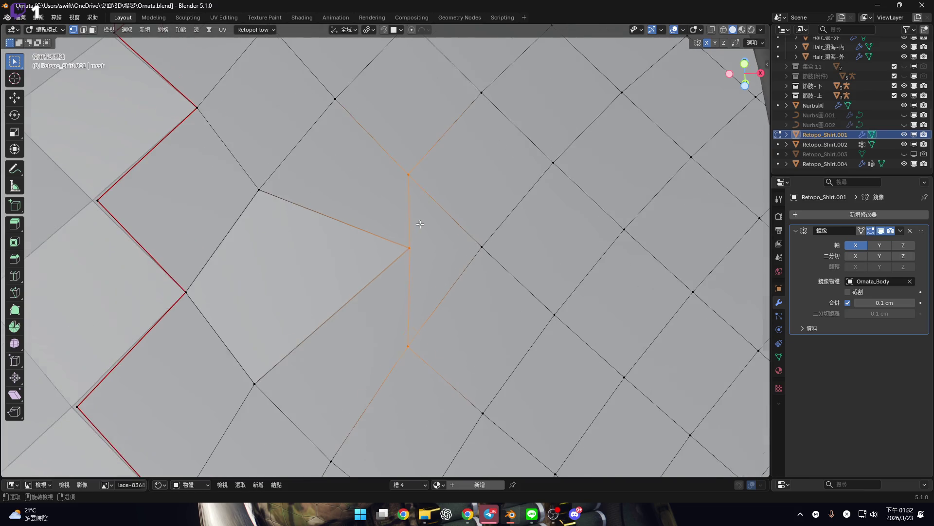
pyautogui.scroll(-5, 359, 281)
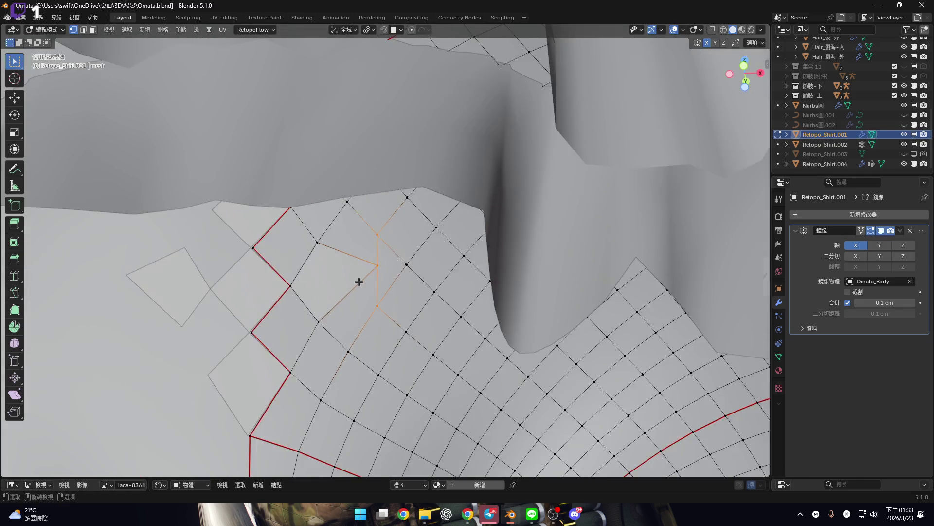
pyautogui.keyDown('shift'); pyautogui.moveTo(358, 281); pyautogui.dragTo(393, 289, button='middle'); pyautogui.keyUp('shift')
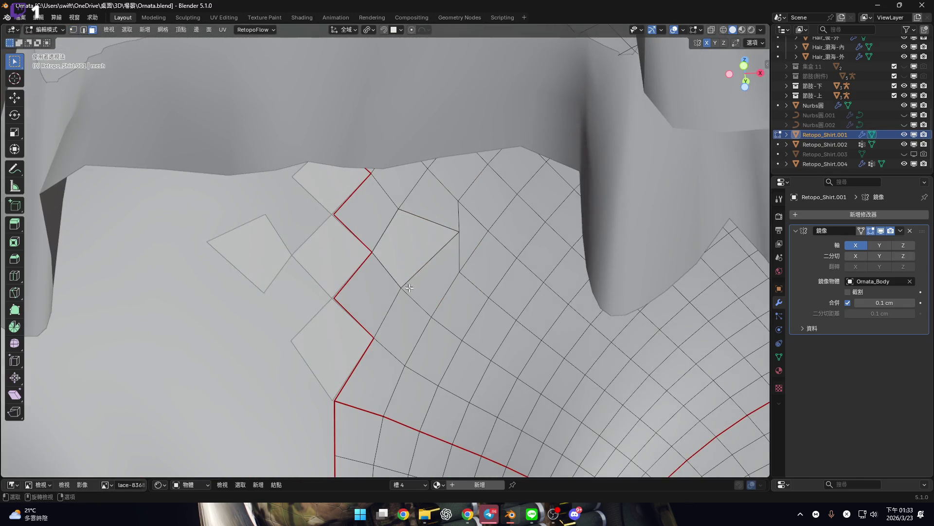
pyautogui.scroll(-6, 429, 284)
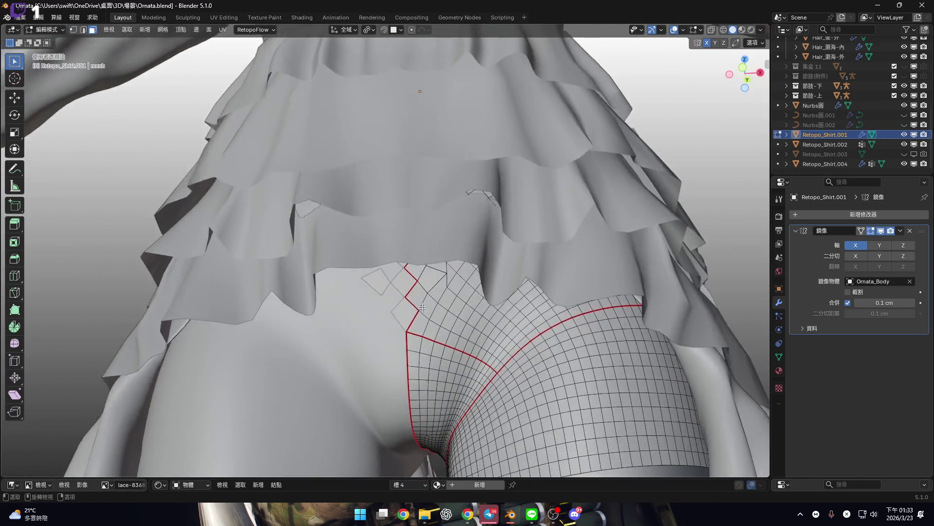
# Select the quads from the lowest one up the zigzag seam chain
pyautogui.scroll(6, 438, 287)
pyautogui.scroll(5, 438, 287)
pyautogui.click(392, 350)
pyautogui.keyDown('shift'); pyautogui.click(397, 258); pyautogui.keyUp('shift')
pyautogui.moveTo(452, 234); pyautogui.dragTo(443, 278, button='middle')
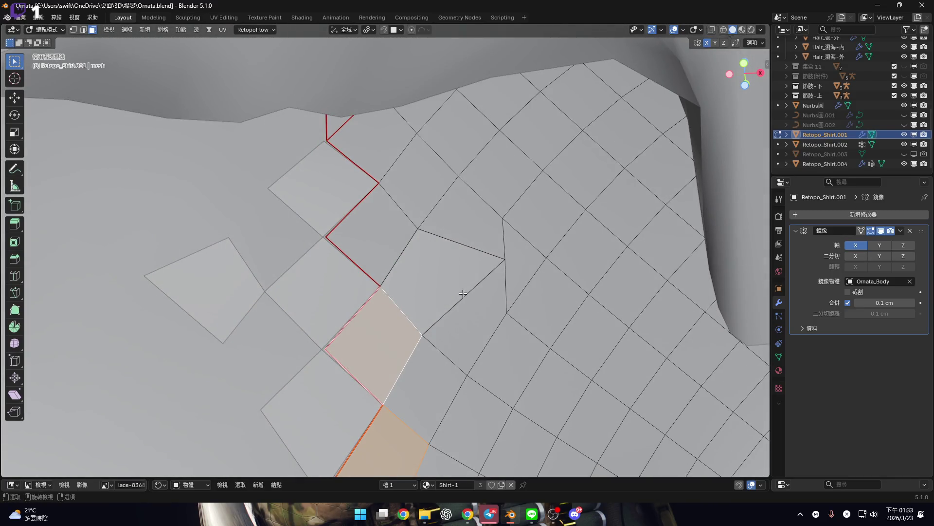
pyautogui.hotkey('ctrl', 'z')
pyautogui.hotkey('ctrl', 'shift', 'z')
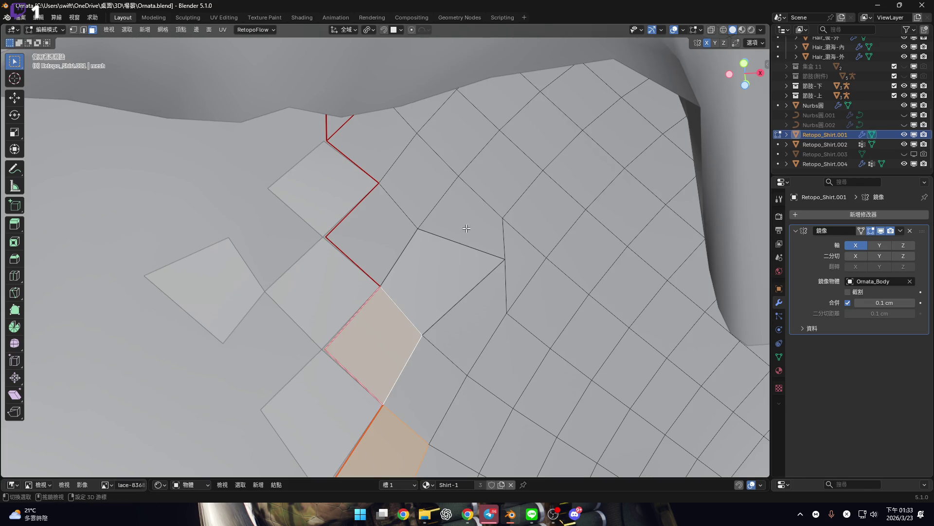
pyautogui.keyDown('shift'); pyautogui.click(375, 238); pyautogui.keyUp('shift')
pyautogui.keyDown('shift'); pyautogui.click(378, 162); pyautogui.keyUp('shift')
pyautogui.scroll(-4, 411, 222)
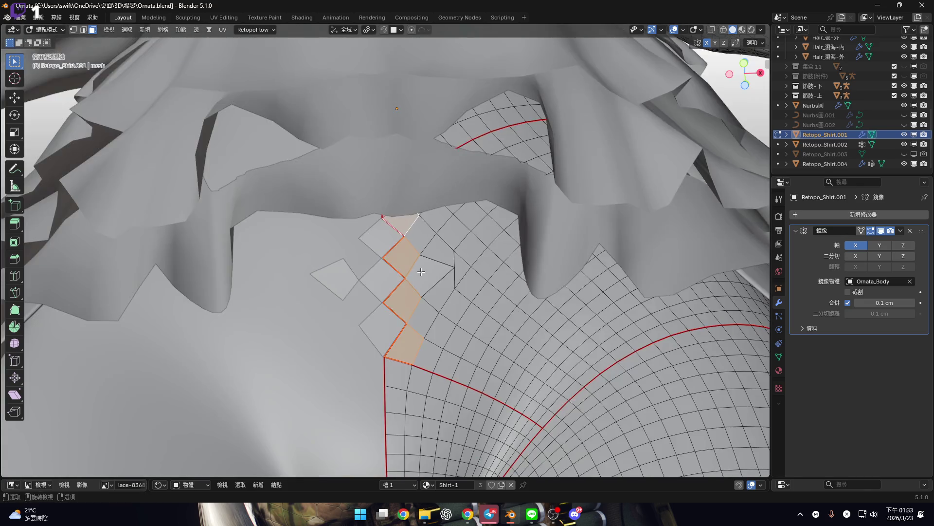
pyautogui.scroll(4, 411, 223)
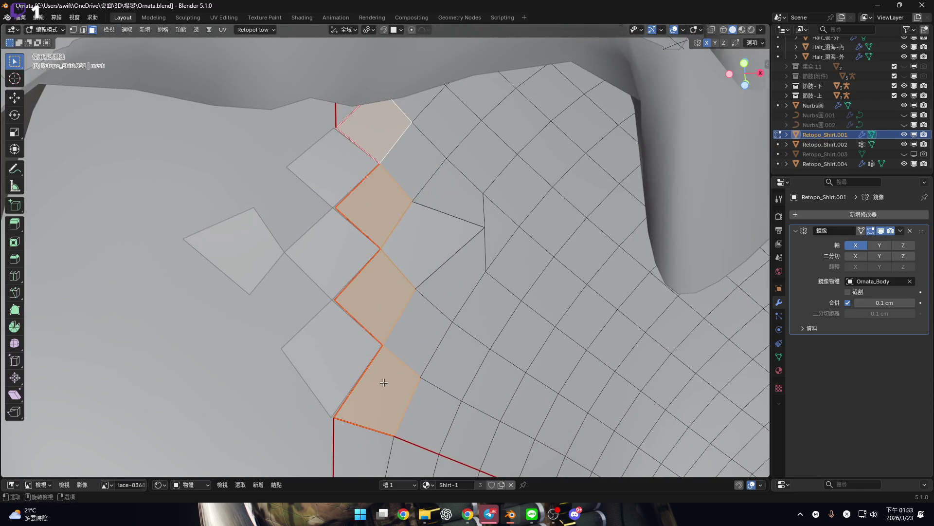
# Add two more diamond faces to the selection and inset them with a thin border
pyautogui.keyDown('shift'); pyautogui.click(463, 201); pyautogui.keyUp('shift')
pyautogui.keyDown('shift'); pyautogui.click(457, 267); pyautogui.keyUp('shift')
pyautogui.scroll(3, 457, 272)
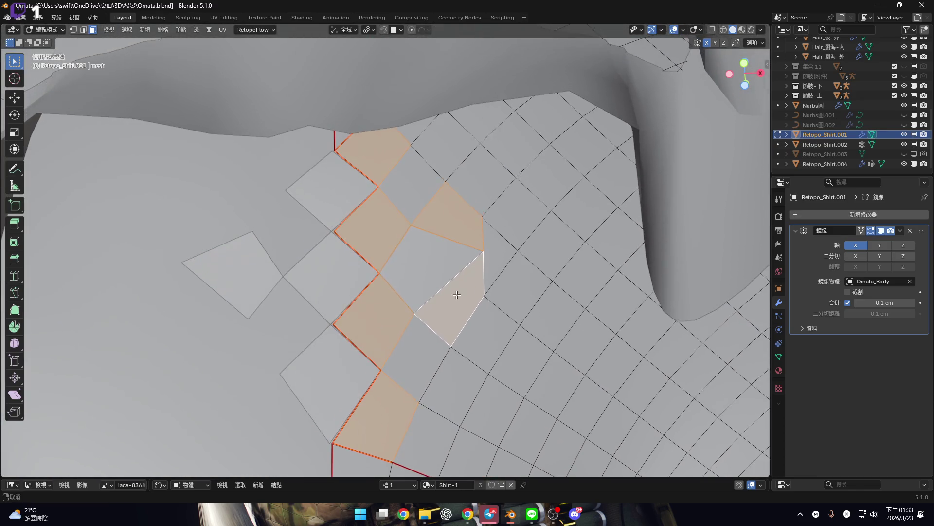
pyautogui.scroll(2, 477, 289)
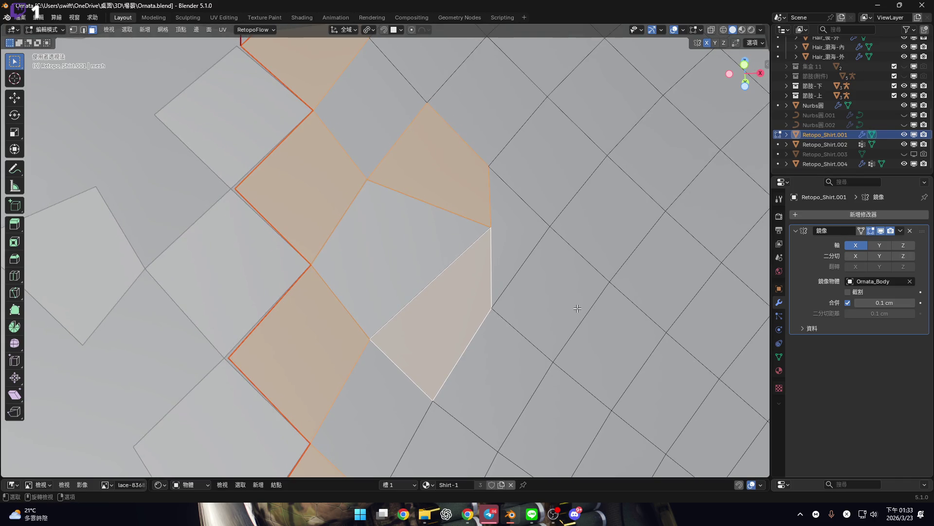
pyautogui.press('i')
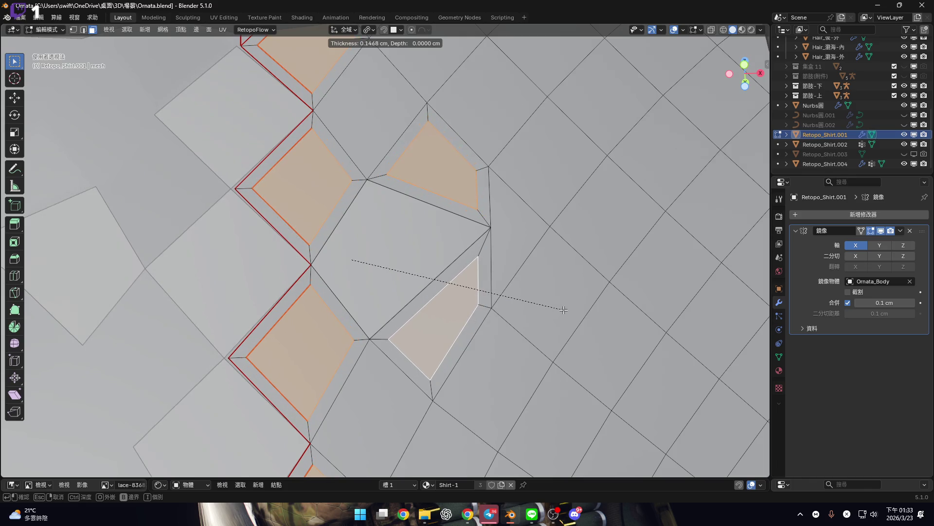
pyautogui.click(562, 309)
pyautogui.scroll(-5, 560, 309)
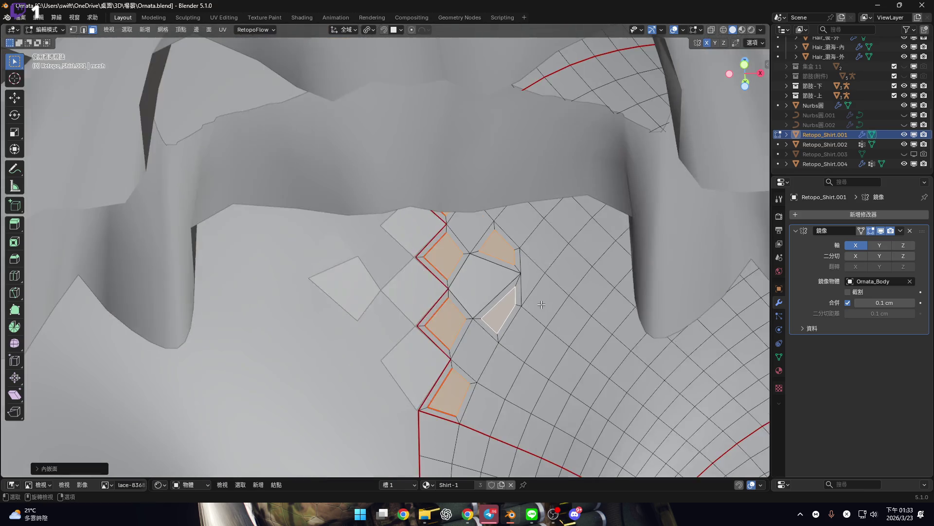
pyautogui.scroll(6, 473, 291)
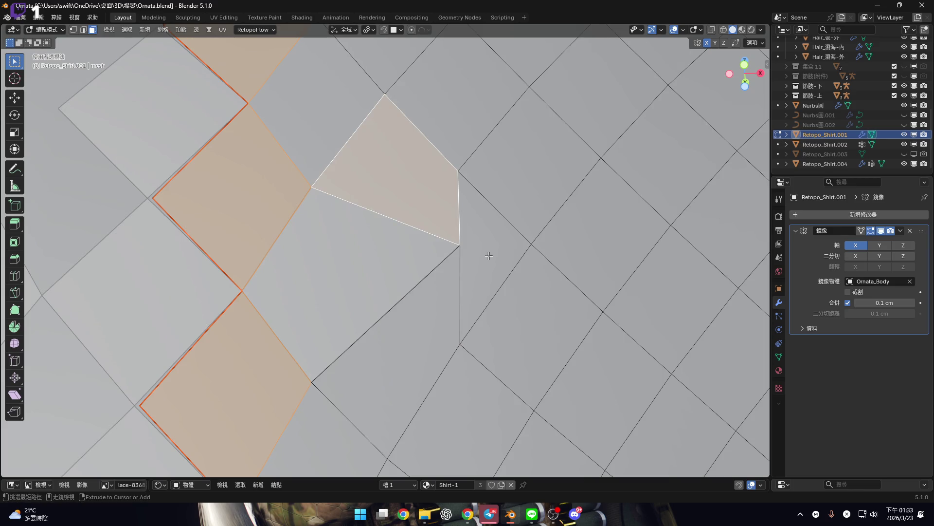
# Extrude a triangular face beyond the lattice's right edge and inset the faces as one region
pyautogui.keyDown('ctrl'); pyautogui.rightClick(487, 256); pyautogui.keyUp('ctrl')
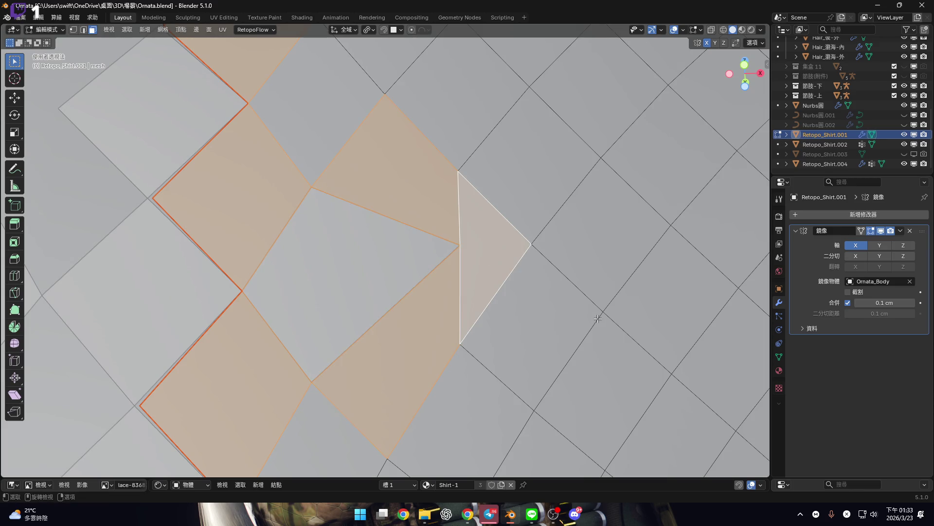
pyautogui.press('i')
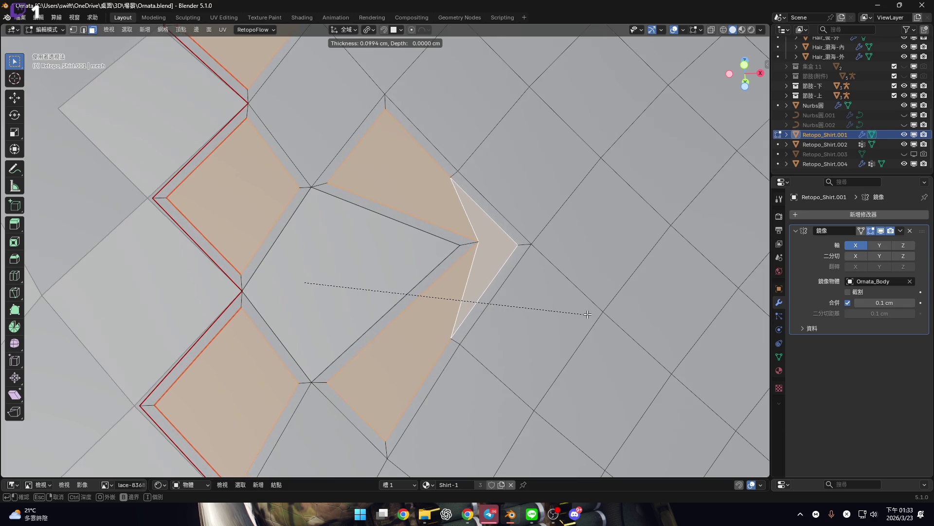
pyautogui.press('i')
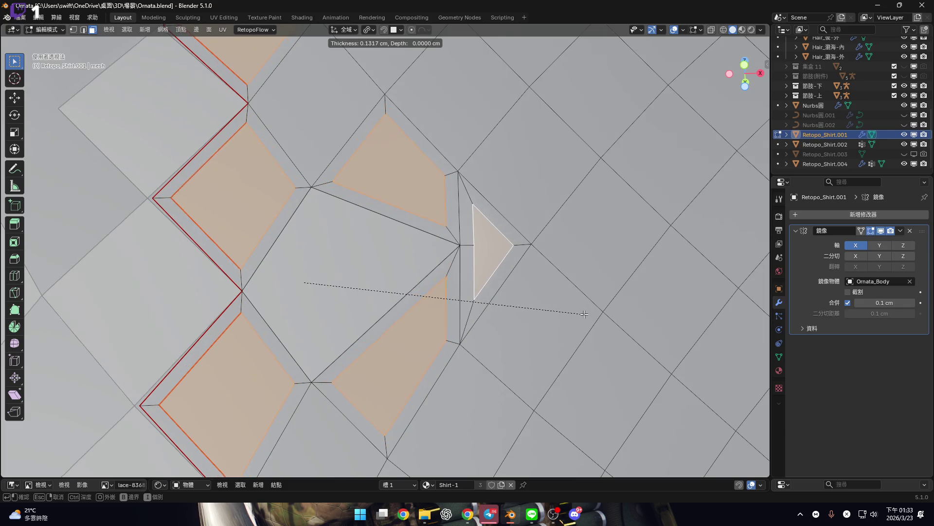
pyautogui.press('i')
pyautogui.click(583, 314)
pyautogui.moveTo(583, 314)
pyautogui.mouseDown(button='middle')
pyautogui.moveTo(469, 198)
pyautogui.moveTo(480, 272)
pyautogui.moveTo(512, 240)
pyautogui.moveTo(522, 214)
pyautogui.mouseUp(button='middle')
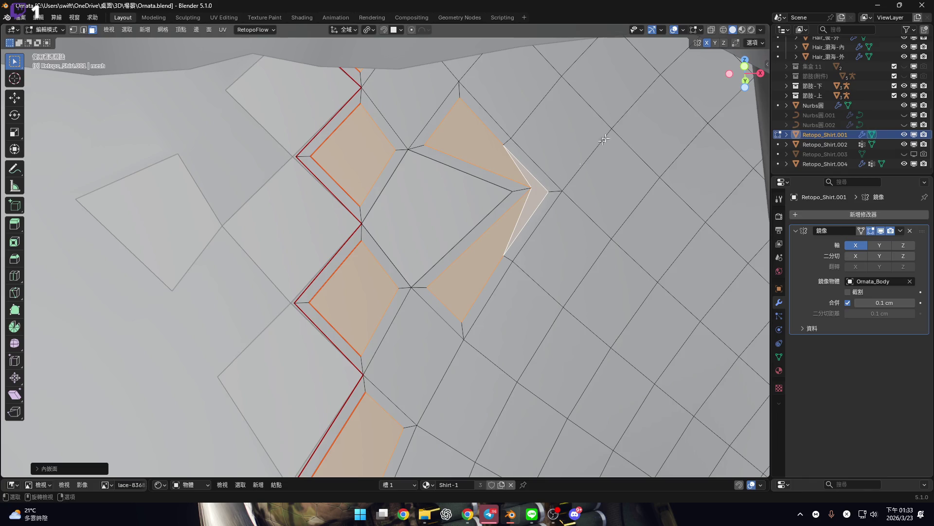
# Switch to edge select mode and clear the seam from the selected edges
pyautogui.scroll(3, 428, 252)
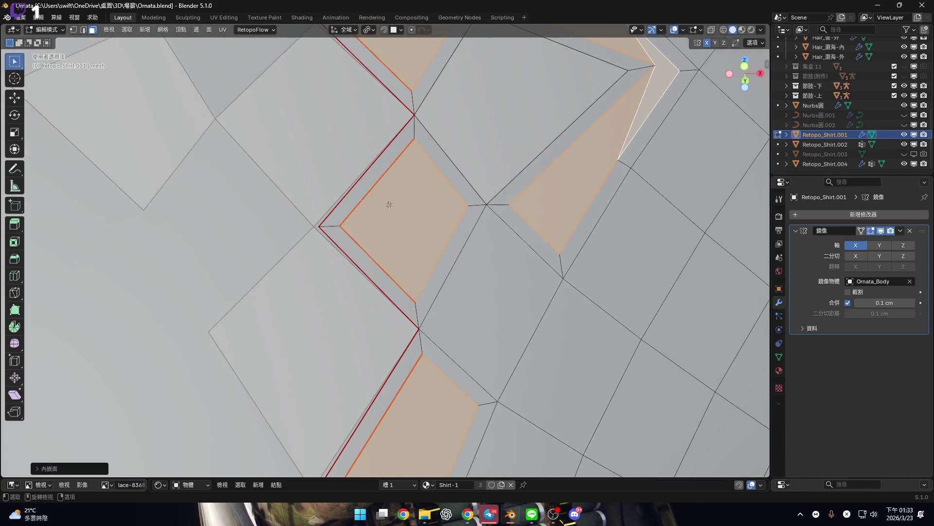
pyautogui.rightClick(530, 250)
pyautogui.press('Escape')
pyautogui.press('2')
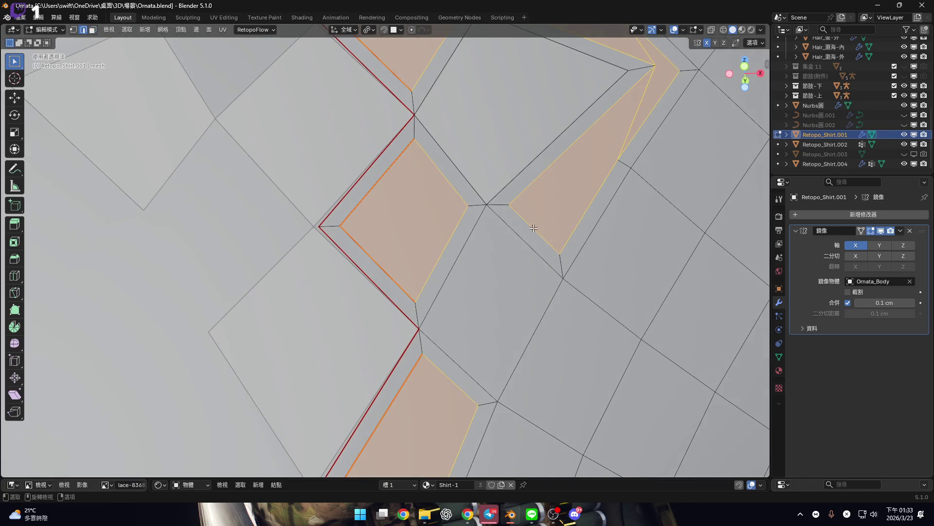
pyautogui.rightClick(529, 310)
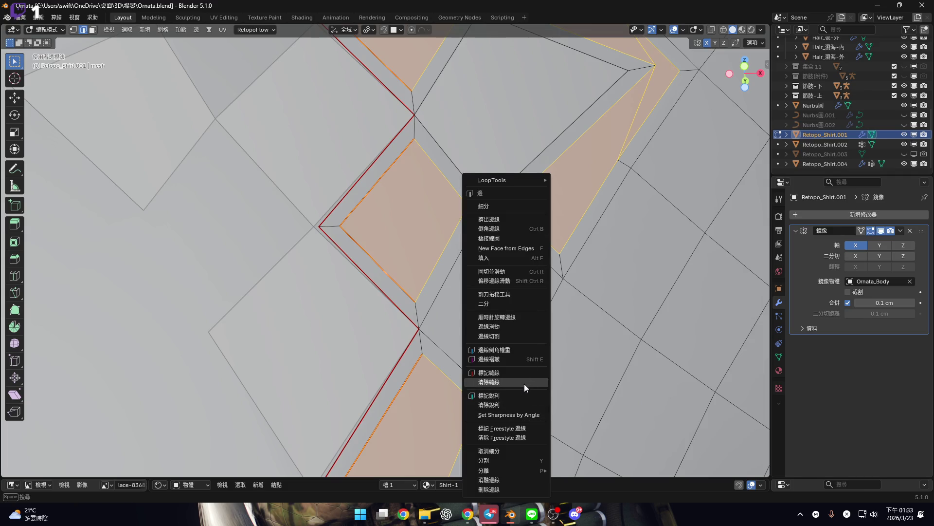
pyautogui.click(524, 384)
# Orbit around the lattice up to the collar and select the edge beside the lattice
pyautogui.scroll(-5, 420, 258)
pyautogui.scroll(4, 420, 257)
pyautogui.scroll(2, 420, 257)
pyautogui.moveTo(403, 271)
pyautogui.mouseDown(button='middle')
pyautogui.moveTo(386, 181)
pyautogui.moveTo(393, 159)
pyautogui.mouseUp(button='middle')
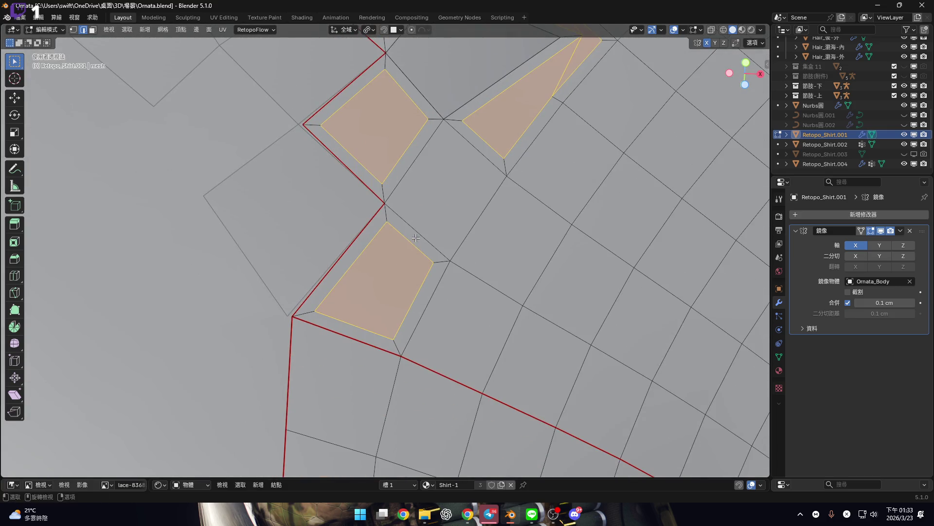
pyautogui.scroll(-3, 416, 237)
pyautogui.moveTo(416, 237); pyautogui.dragTo(405, 322, button='middle')
pyautogui.scroll(3, 407, 264)
pyautogui.scroll(-3, 407, 264)
pyautogui.scroll(3, 404, 322)
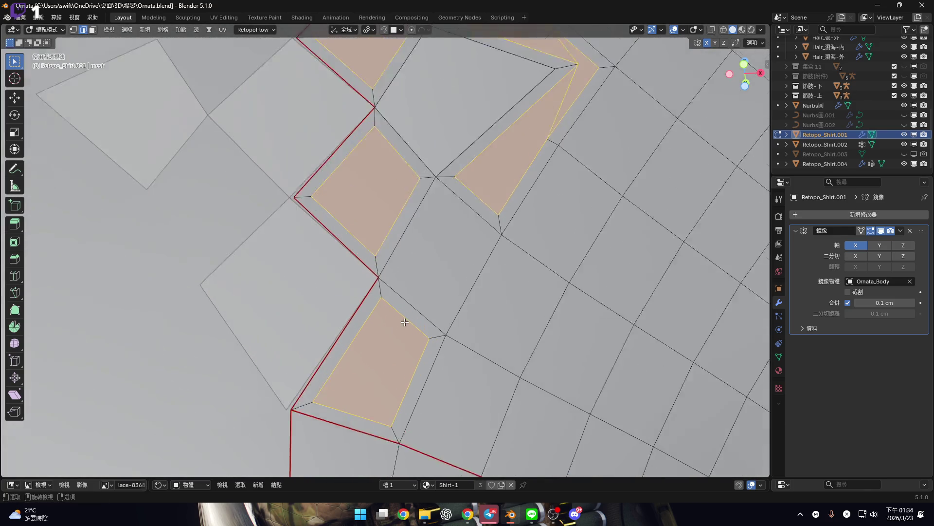
pyautogui.scroll(1, 404, 322)
pyautogui.click(350, 344)
# Select the frame strips around the lower inset diamond
pyautogui.keyDown('ctrl'); pyautogui.click(376, 324); pyautogui.keyUp('ctrl')
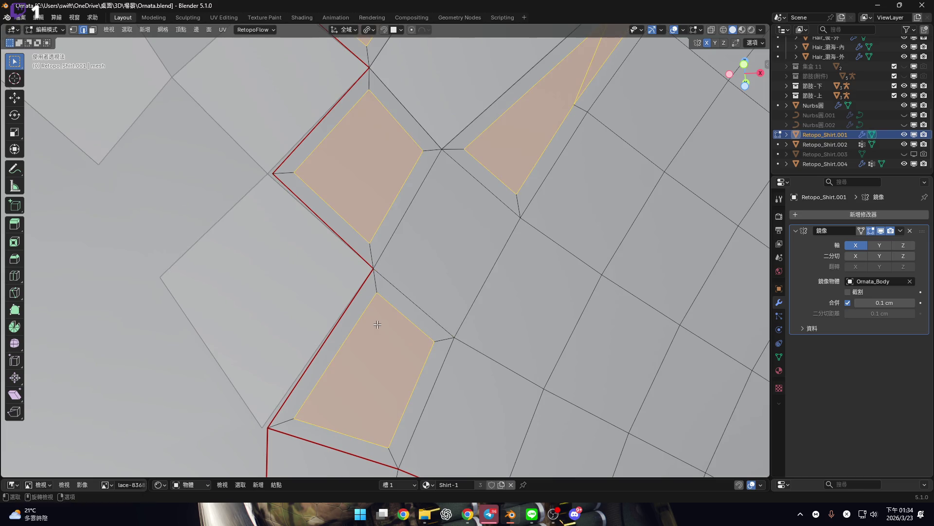
pyautogui.click(392, 294)
pyautogui.keyDown('shift'); pyautogui.click(326, 356); pyautogui.keyUp('shift')
pyautogui.keyDown('shift'); pyautogui.click(341, 441); pyautogui.keyUp('shift')
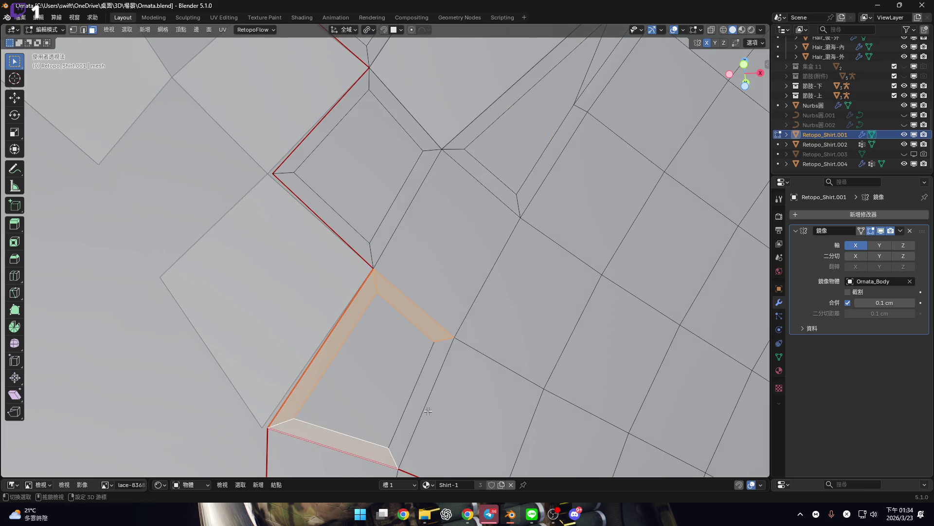
pyautogui.keyDown('shift'); pyautogui.click(418, 400); pyautogui.keyUp('shift')
pyautogui.keyDown('shift'); pyautogui.moveTo(388, 254); pyautogui.dragTo(388, 294, button='middle'); pyautogui.keyUp('shift')
# Add the remaining diamond frame strips to the selection and turn on X-Ray
pyautogui.keyDown('shift'); pyautogui.click(383, 287); pyautogui.keyUp('shift')
pyautogui.keyDown('shift'); pyautogui.click(356, 281); pyautogui.keyUp('shift')
pyautogui.keyDown('shift'); pyautogui.click(345, 162); pyautogui.keyUp('shift')
pyautogui.keyDown('shift'); pyautogui.click(377, 135); pyautogui.keyUp('shift')
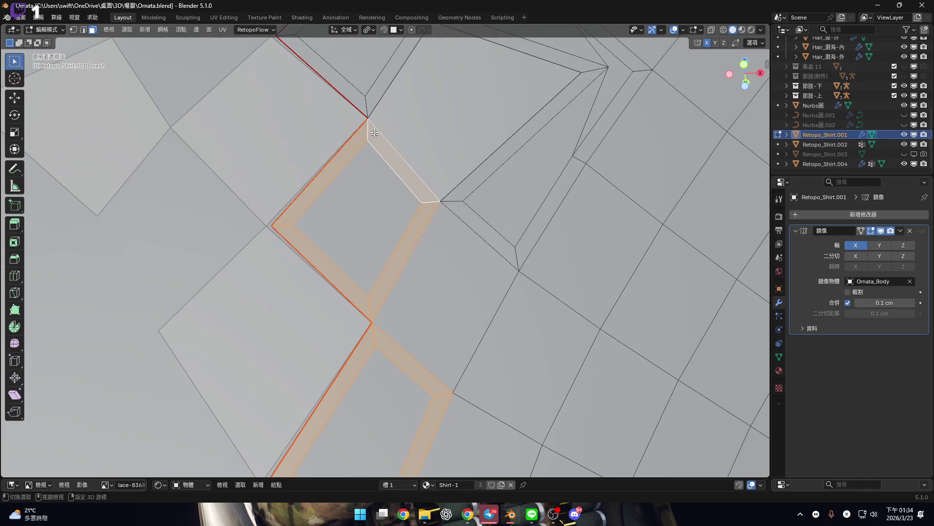
pyautogui.scroll(3, 355, 313)
pyautogui.keyDown('shift'); pyautogui.click(401, 260); pyautogui.keyUp('shift')
pyautogui.keyDown('shift'); pyautogui.click(276, 92); pyautogui.keyUp('shift')
pyautogui.keyDown('shift'); pyautogui.click(475, 92); pyautogui.keyUp('shift')
pyautogui.keyDown('shift'); pyautogui.click(576, 142); pyautogui.keyUp('shift')
pyautogui.scroll(-3, 576, 142)
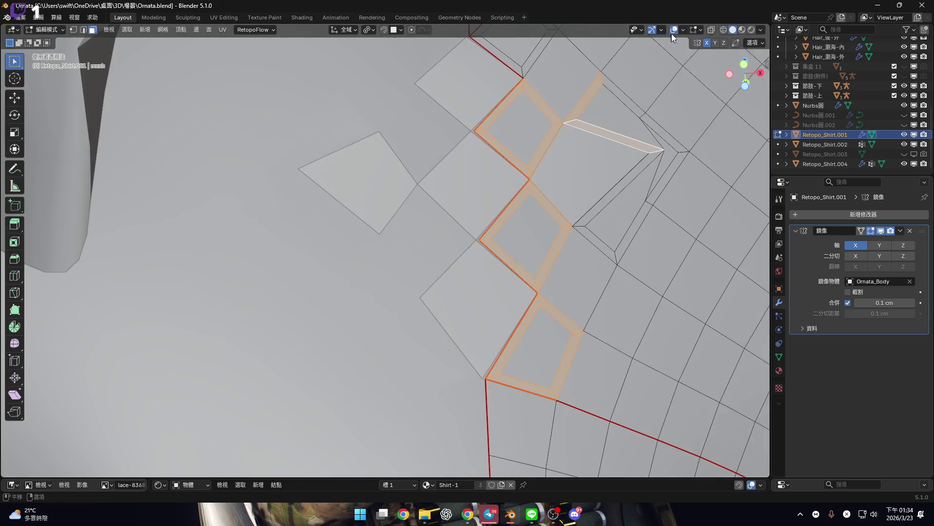
pyautogui.click(707, 30)
pyautogui.keyDown('shift'); pyautogui.moveTo(479, 174); pyautogui.dragTo(402, 181, button='middle'); pyautogui.keyUp('shift')
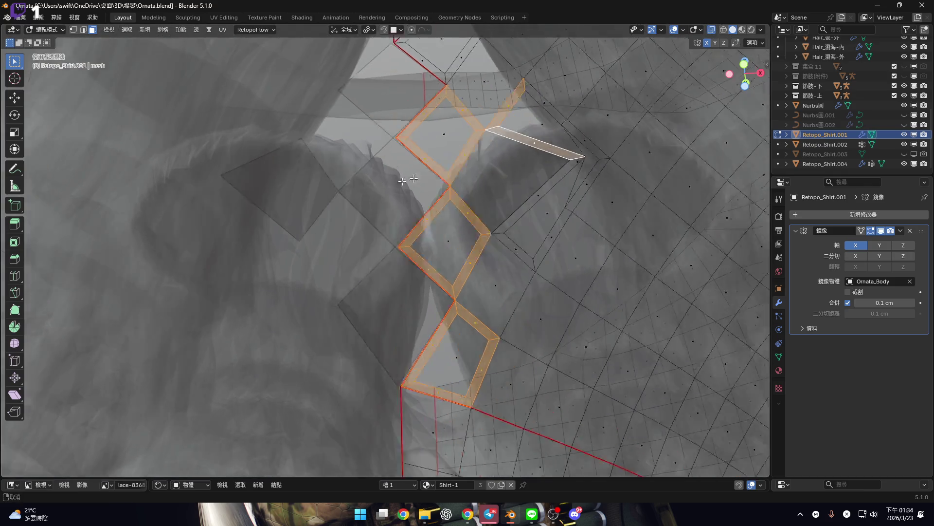
# Turn X-Ray off and add the upper diamond's frame strips and the thin strip beside them
pyautogui.scroll(-4, 402, 181)
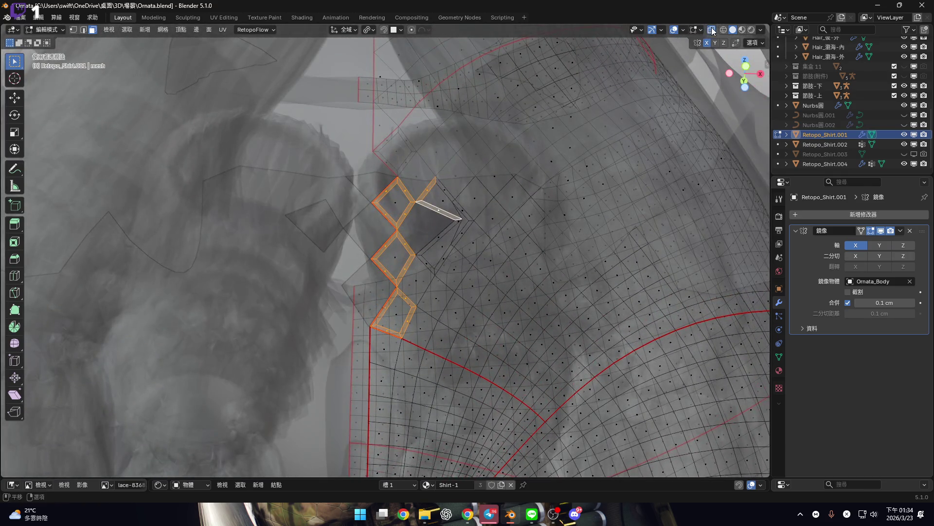
pyautogui.click(712, 30)
pyautogui.scroll(8, 444, 133)
pyautogui.moveTo(438, 155); pyautogui.dragTo(444, 132, button='middle')
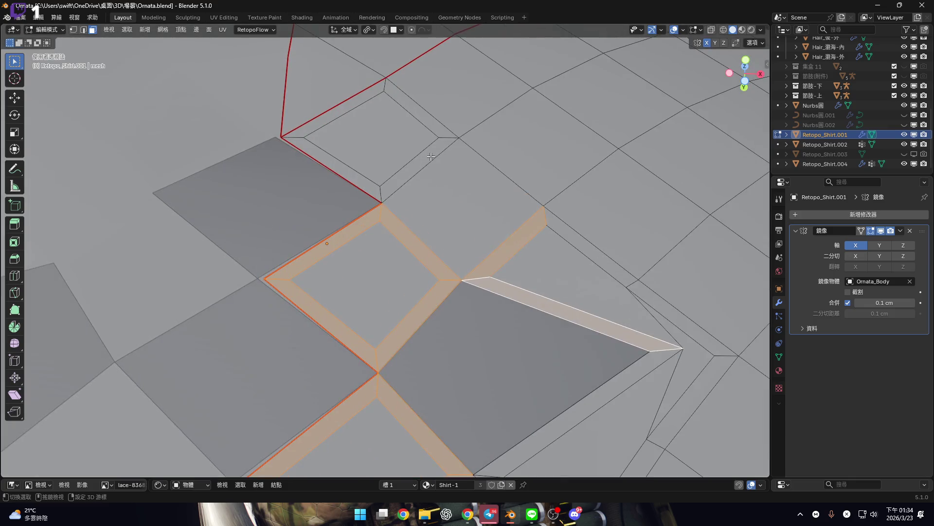
pyautogui.keyDown('shift'); pyautogui.click(444, 133); pyautogui.keyUp('shift')
pyautogui.keyDown('shift'); pyautogui.click(324, 118); pyautogui.keyUp('shift')
pyautogui.keyDown('shift'); pyautogui.click(331, 168); pyautogui.keyUp('shift')
pyautogui.moveTo(563, 255)
pyautogui.keyDown('shift'); pyautogui.mouseDown(button='middle')
pyautogui.moveTo(397, 166)
pyautogui.moveTo(401, 217)
pyautogui.moveTo(428, 268)
pyautogui.moveTo(407, 297)
pyautogui.mouseUp(button='middle'); pyautogui.keyUp('shift')
pyautogui.keyDown('shift'); pyautogui.click(407, 297); pyautogui.keyUp('shift')
# Extend the lower-right frame strip with new faces toward the next diamond corner, then enlarge the bottom editor
pyautogui.keyDown('shift'); pyautogui.scroll(3, 421, 323); pyautogui.keyUp('shift')
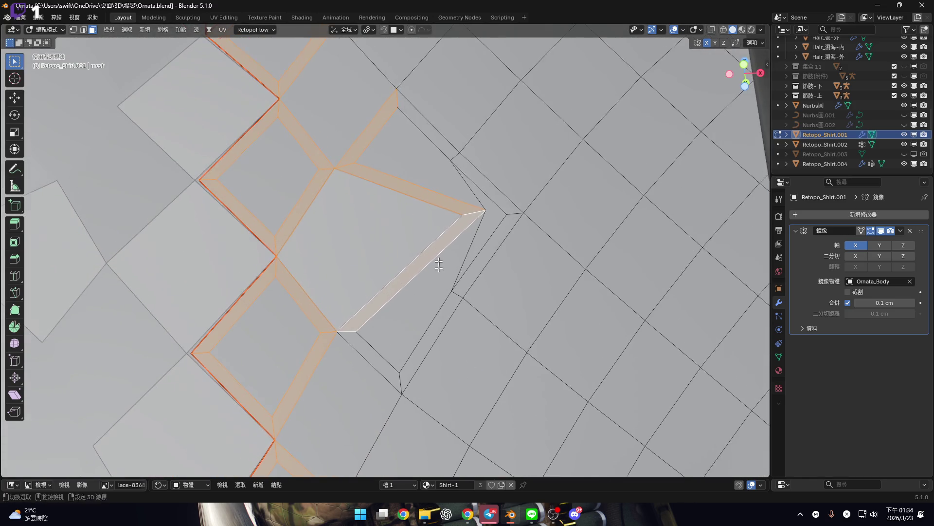
pyautogui.scroll(-2, 438, 283)
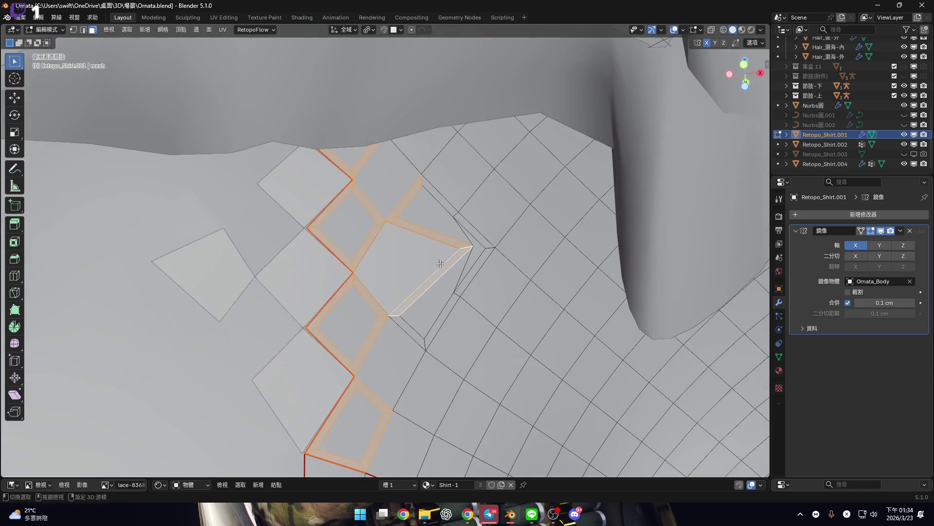
pyautogui.scroll(-3, 437, 323)
pyautogui.moveTo(437, 323); pyautogui.dragTo(431, 322, button='middle')
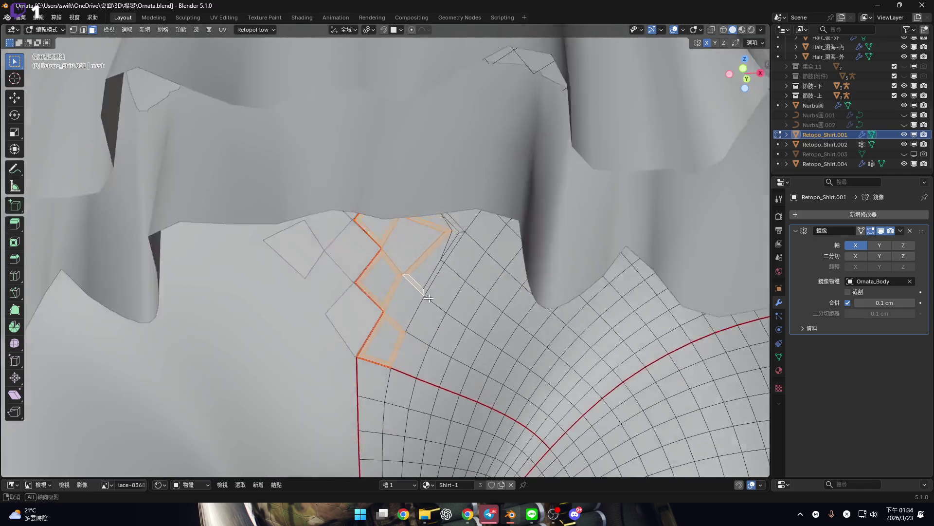
pyautogui.scroll(4, 430, 321)
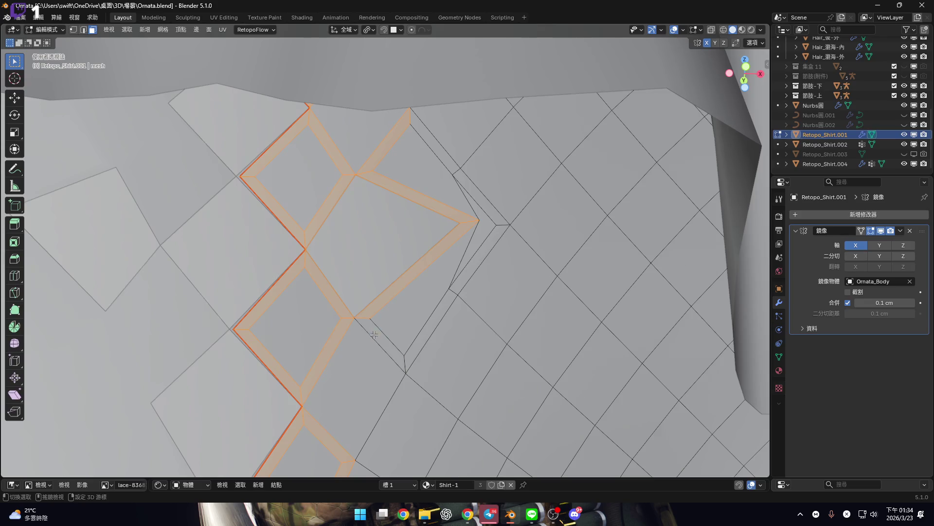
pyautogui.scroll(-3, 374, 335)
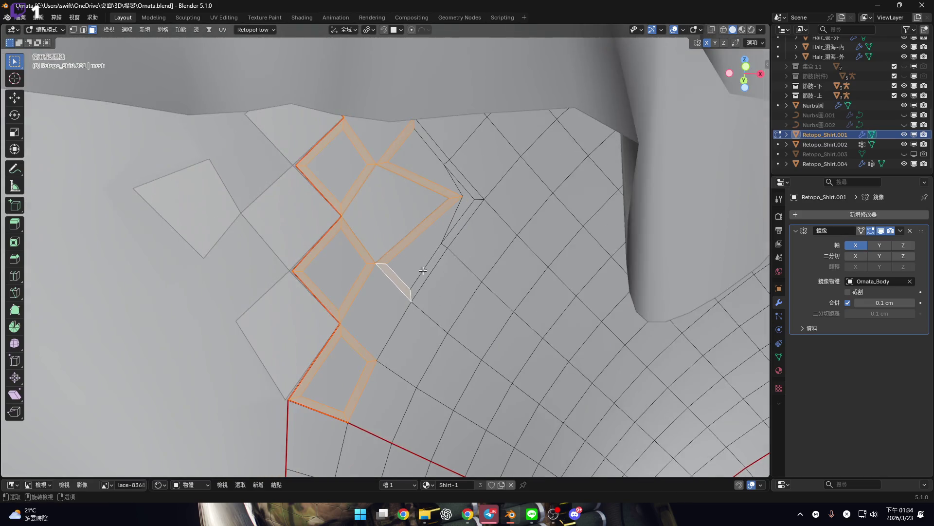
pyautogui.scroll(-6, 423, 270)
pyautogui.scroll(10, 428, 277)
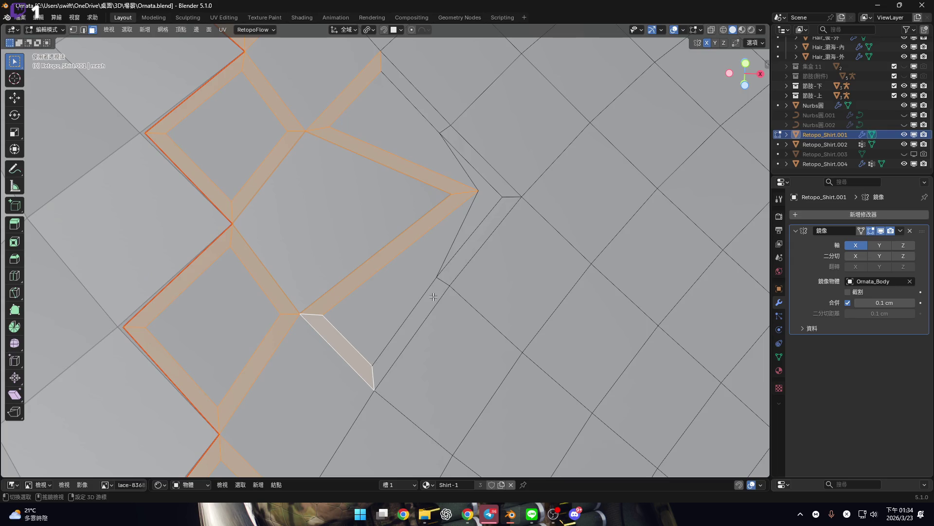
pyautogui.click(434, 297)
pyautogui.click(511, 258)
pyautogui.hotkey('ctrl', 'z')
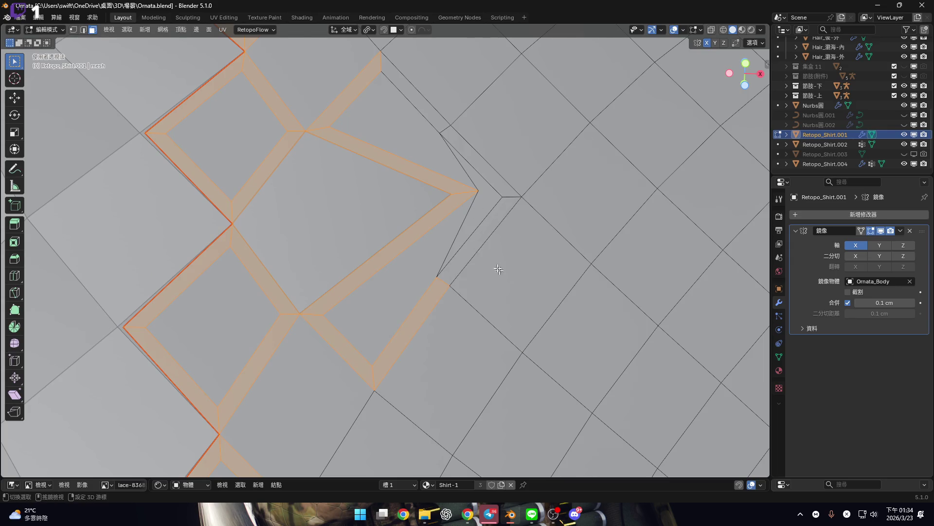
pyautogui.click(490, 182)
pyautogui.scroll(-8, 453, 210)
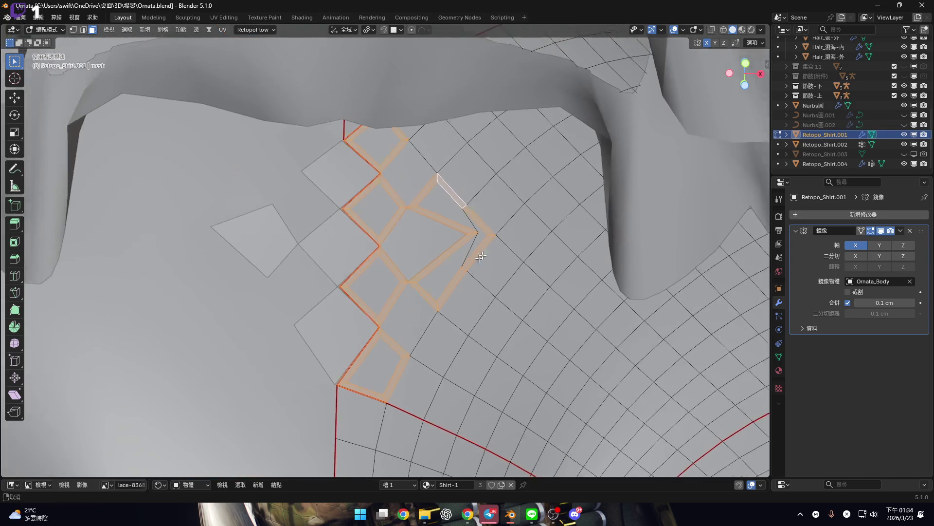
pyautogui.scroll(10, 453, 209)
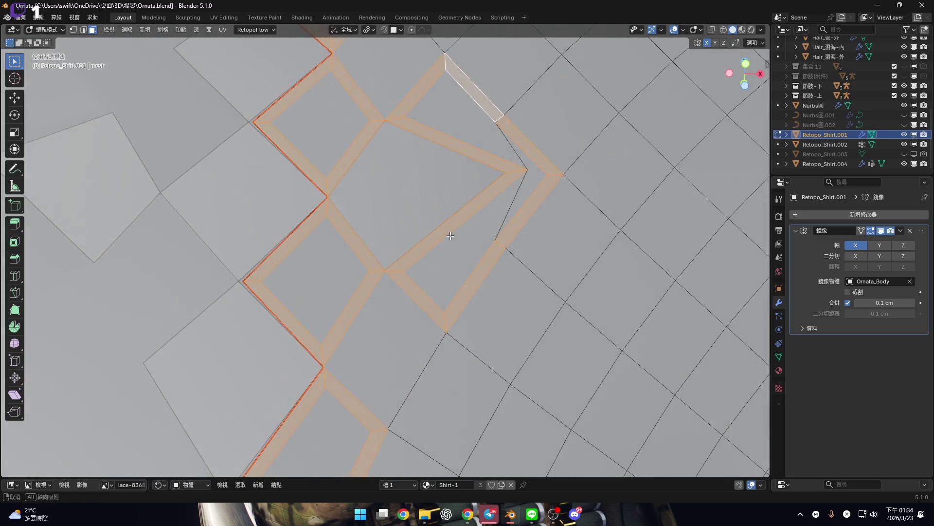
pyautogui.scroll(-5, 451, 248)
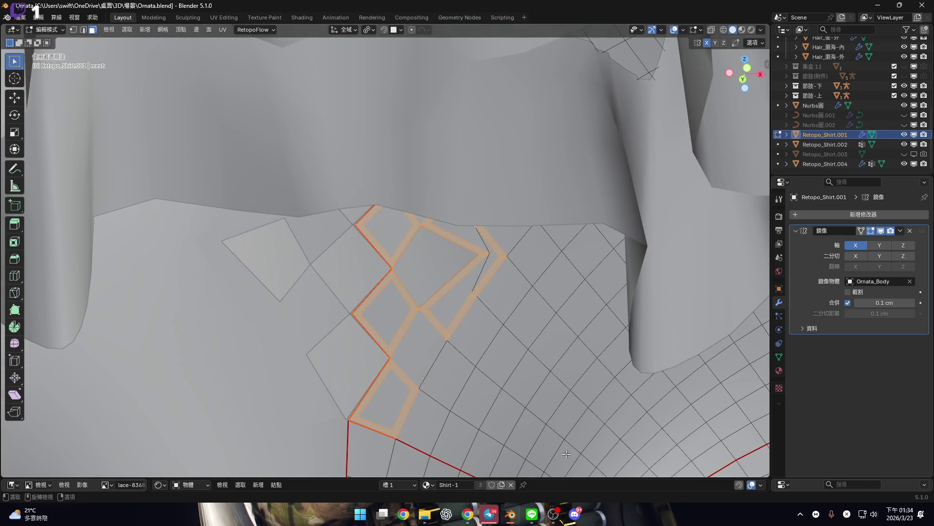
pyautogui.moveTo(569, 477); pyautogui.dragTo(568, 376)
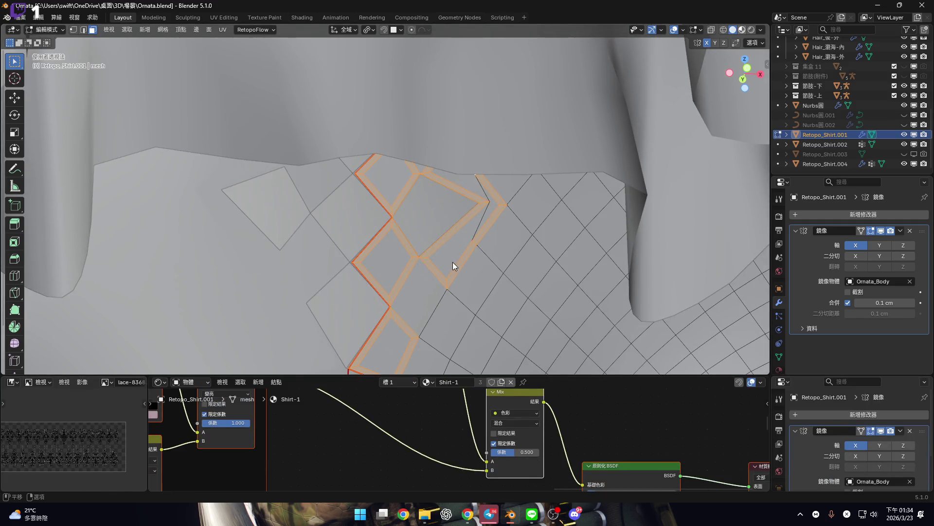
# Switch to Material Preview and assign the lattice frame strips to empty material slot 4
pyautogui.press('z')
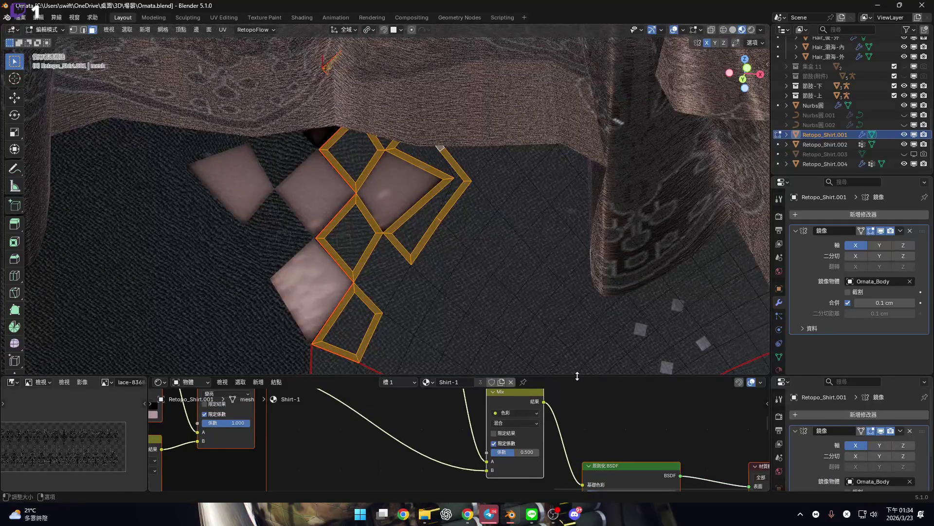
pyautogui.moveTo(577, 376); pyautogui.dragTo(577, 272)
pyautogui.click(411, 279)
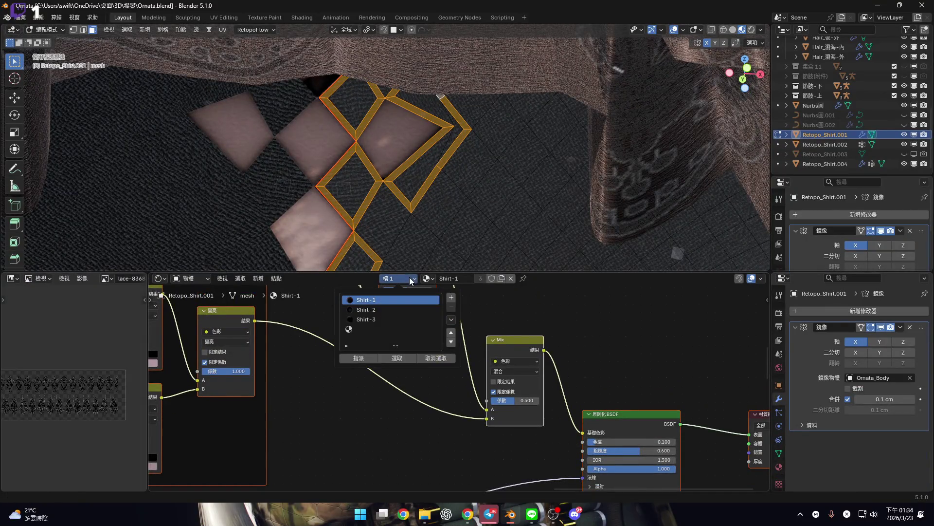
pyautogui.click(401, 328)
pyautogui.click(364, 358)
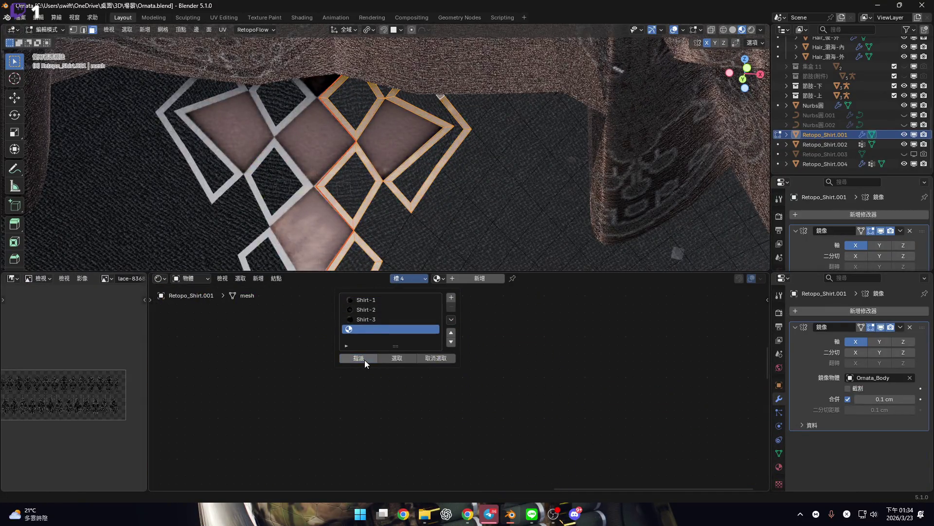
pyautogui.scroll(-5, 397, 187)
pyautogui.moveTo(397, 204); pyautogui.dragTo(396, 186, button='middle')
pyautogui.scroll(4, 397, 186)
pyautogui.scroll(3, 397, 186)
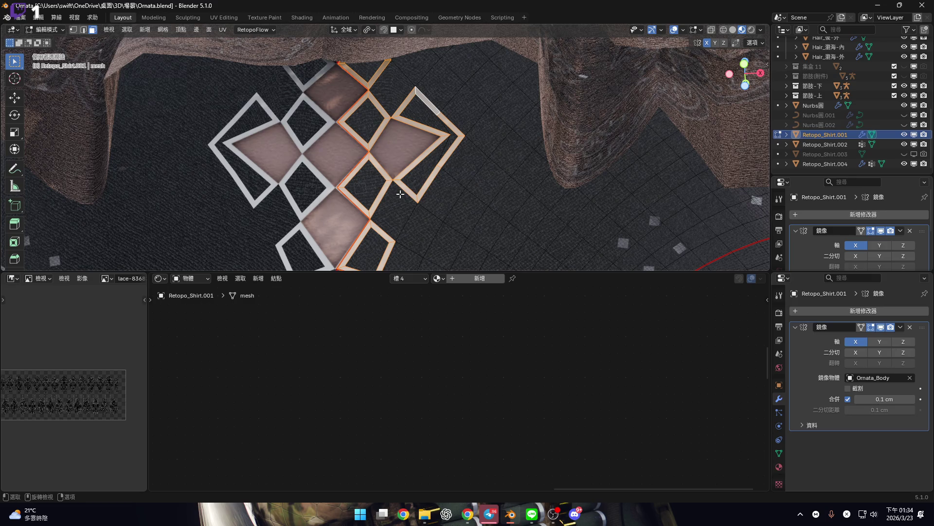
# Shrink the node area, switch to vertex select and merge the two bottom vertices
pyautogui.moveTo(465, 166)
pyautogui.mouseDown(button='middle')
pyautogui.moveTo(445, 148)
pyautogui.moveTo(444, 199)
pyautogui.mouseUp(button='middle')
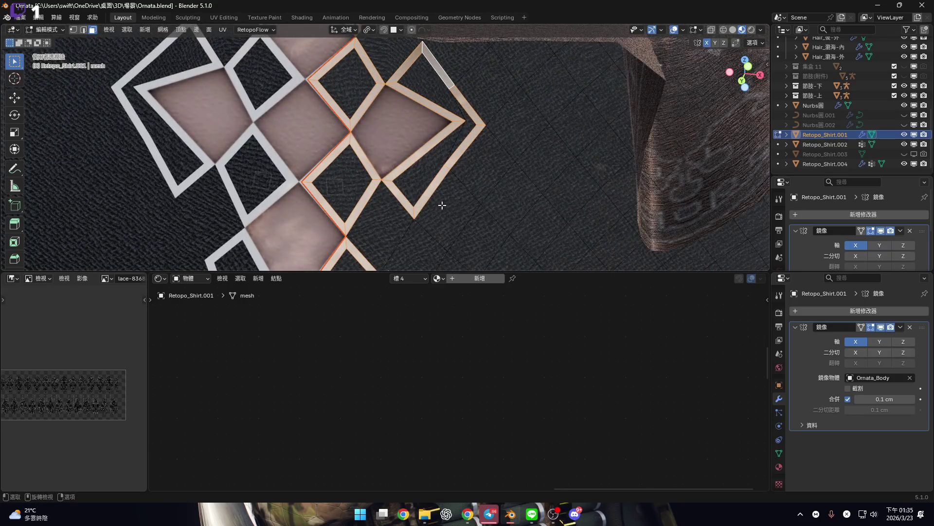
pyautogui.moveTo(561, 274); pyautogui.dragTo(560, 481)
pyautogui.scroll(5, 448, 286)
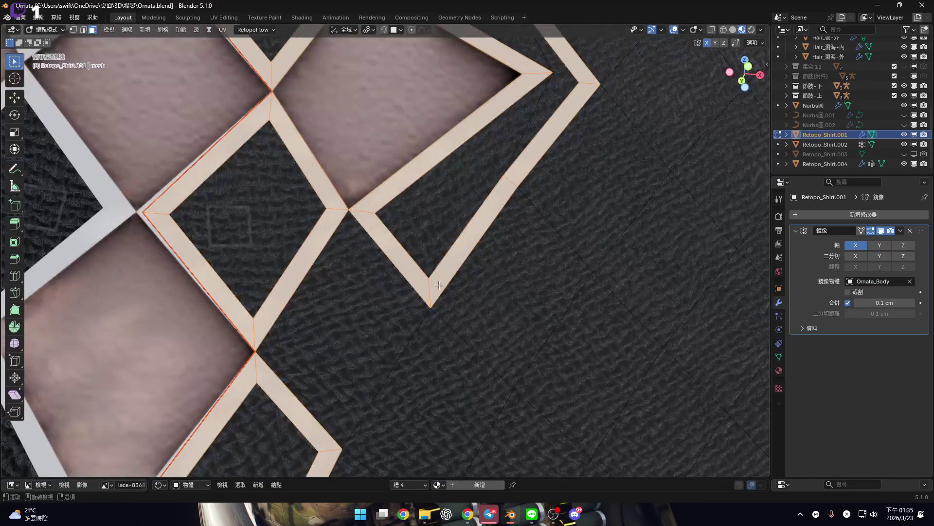
pyautogui.press('1')
pyautogui.scroll(-3, 476, 287)
pyautogui.press('m')
pyautogui.click(476, 296)
# Merge three more pairs of lattice strip-tip vertices into single points
pyautogui.moveTo(467, 234); pyautogui.dragTo(453, 200, button='middle')
pyautogui.press('m')
pyautogui.click(492, 185)
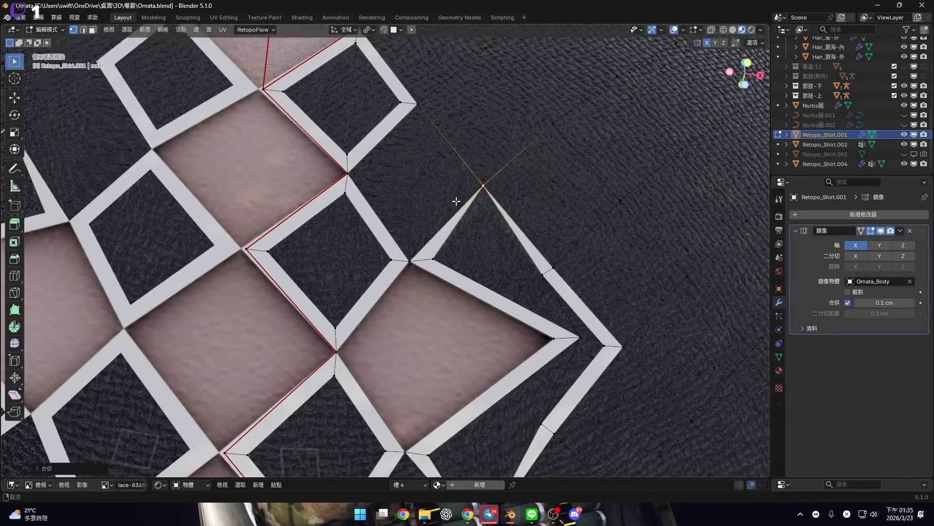
pyautogui.scroll(-3, 448, 194)
pyautogui.scroll(3, 533, 242)
pyautogui.scroll(4, 533, 242)
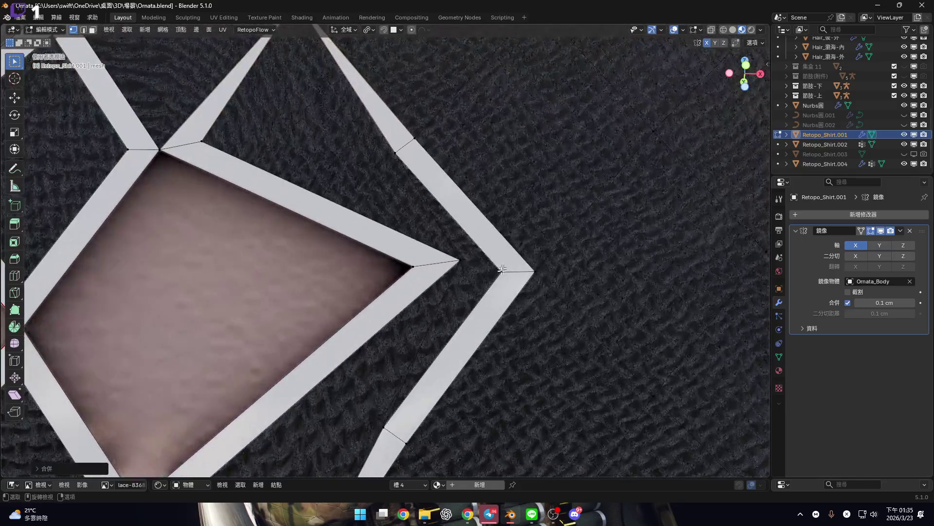
pyautogui.press('m')
pyautogui.click(531, 274)
pyautogui.scroll(-3, 522, 275)
pyautogui.scroll(3, 498, 229)
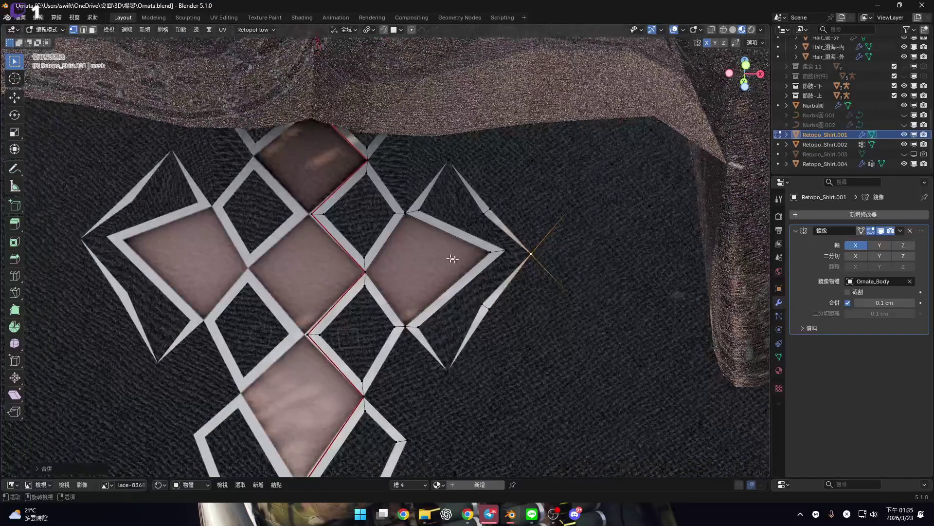
pyautogui.scroll(-3, 498, 229)
pyautogui.moveTo(535, 253)
pyautogui.mouseDown(button='middle')
pyautogui.moveTo(555, 263)
pyautogui.moveTo(574, 233)
pyautogui.mouseUp(button='middle')
pyautogui.scroll(5, 554, 271)
pyautogui.scroll(3, 580, 220)
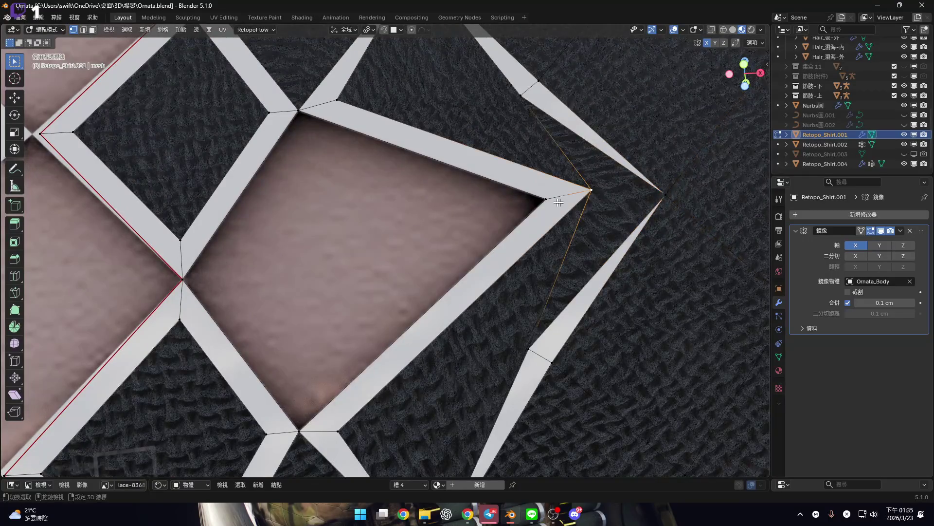
pyautogui.press('m')
pyautogui.click(546, 208)
pyautogui.scroll(-4, 523, 243)
pyautogui.scroll(1, 504, 277)
pyautogui.scroll(-5, 504, 272)
# From a downward view, merge the next tip pair, undoing a wrong second merge
pyautogui.moveTo(504, 263); pyautogui.dragTo(516, 224, button='middle')
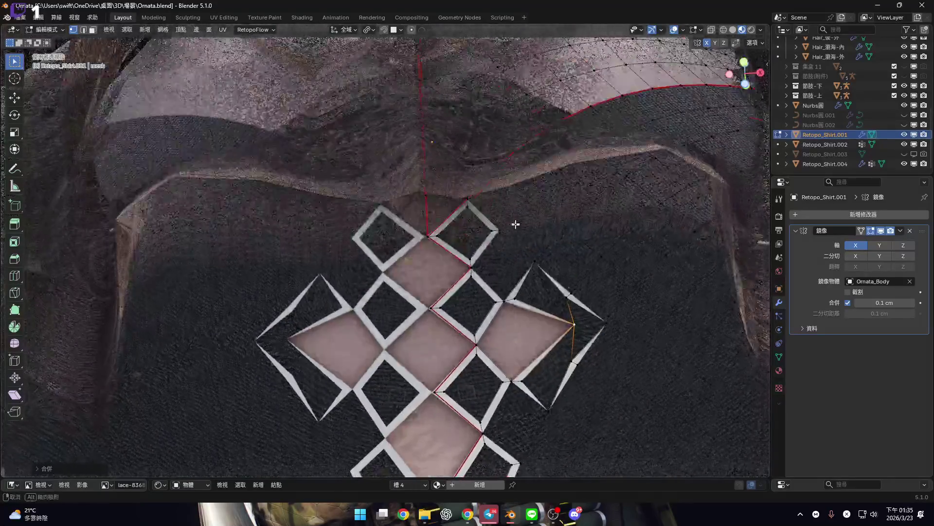
pyautogui.scroll(4, 503, 249)
pyautogui.scroll(4, 471, 255)
pyautogui.press('m')
pyautogui.click(513, 263)
pyautogui.scroll(-4, 511, 270)
pyautogui.scroll(5, 491, 271)
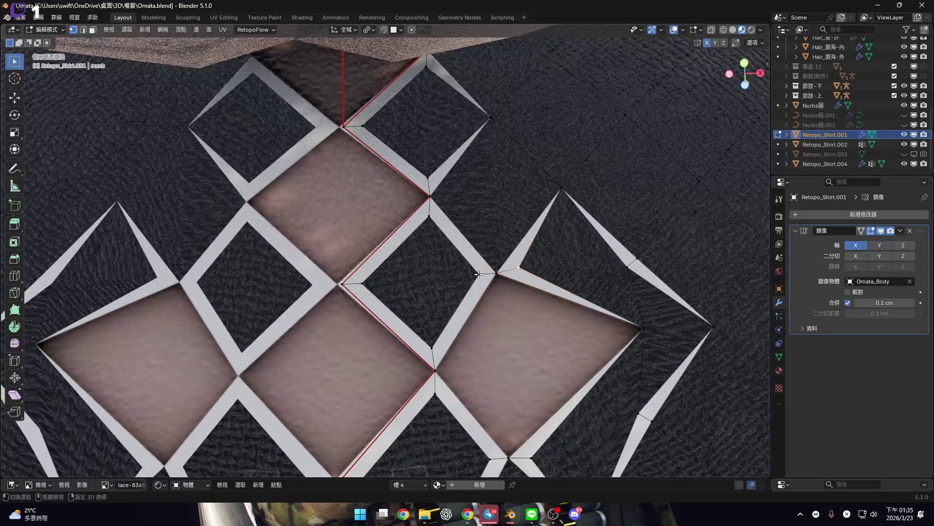
pyautogui.press('m')
pyautogui.click(510, 271)
pyautogui.scroll(-4, 506, 268)
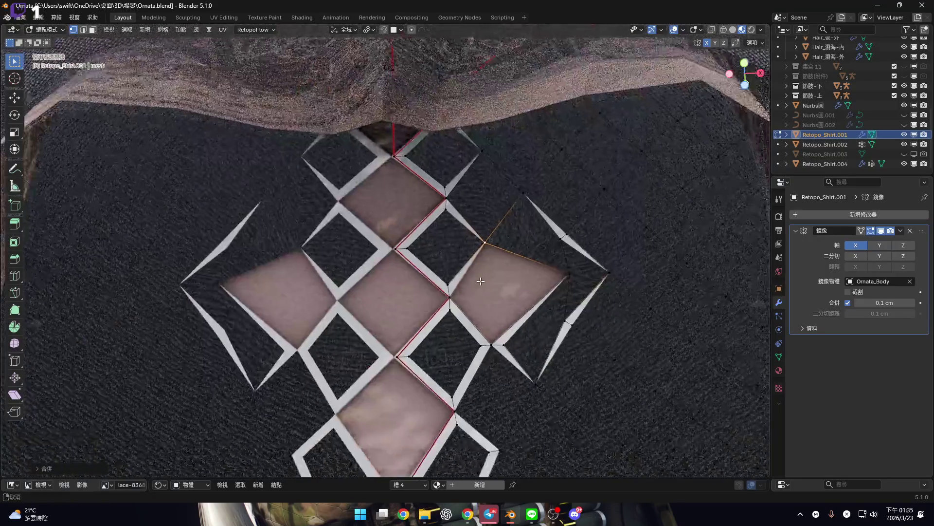
pyautogui.scroll(4, 496, 263)
pyautogui.hotkey('ctrl', 'z')
pyautogui.scroll(3, 482, 214)
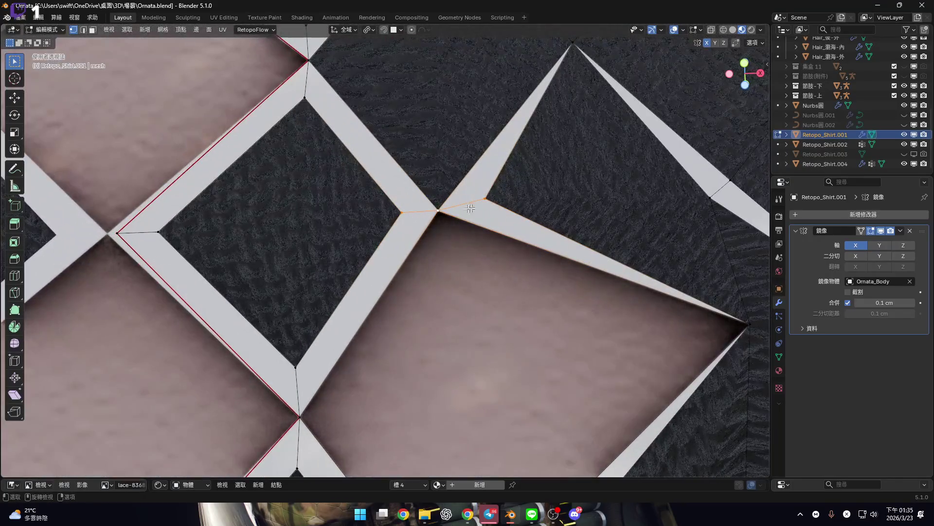
# Merge four more doubled vertex pairs, including the diamond corner vertices, at last
pyautogui.press('m')
pyautogui.click(436, 210)
pyautogui.scroll(-4, 434, 209)
pyautogui.scroll(4, 414, 263)
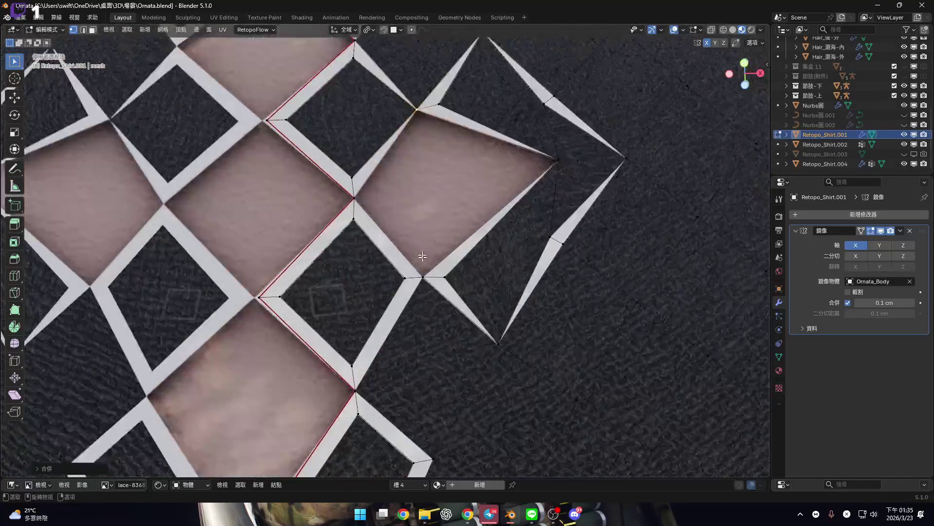
pyautogui.press('m')
pyautogui.click(417, 307)
pyautogui.scroll(-4, 417, 309)
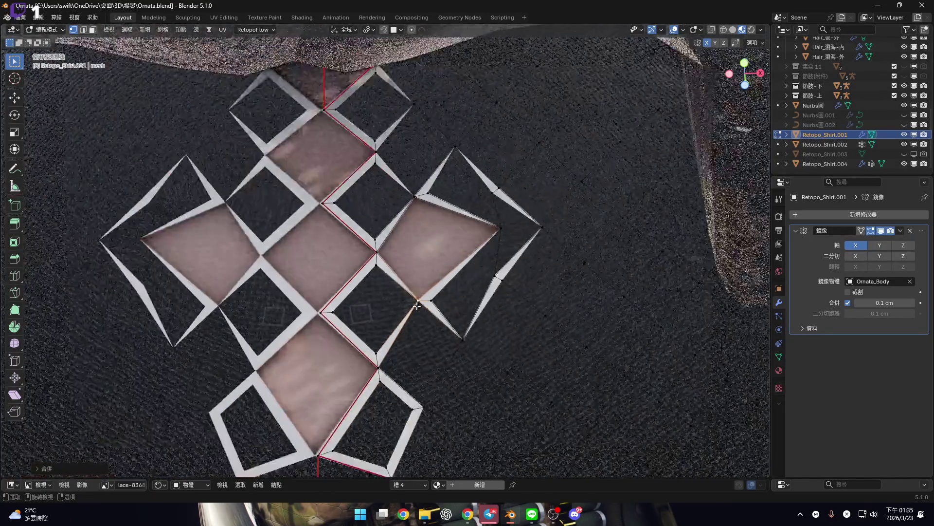
pyautogui.scroll(4, 417, 314)
pyautogui.press('m')
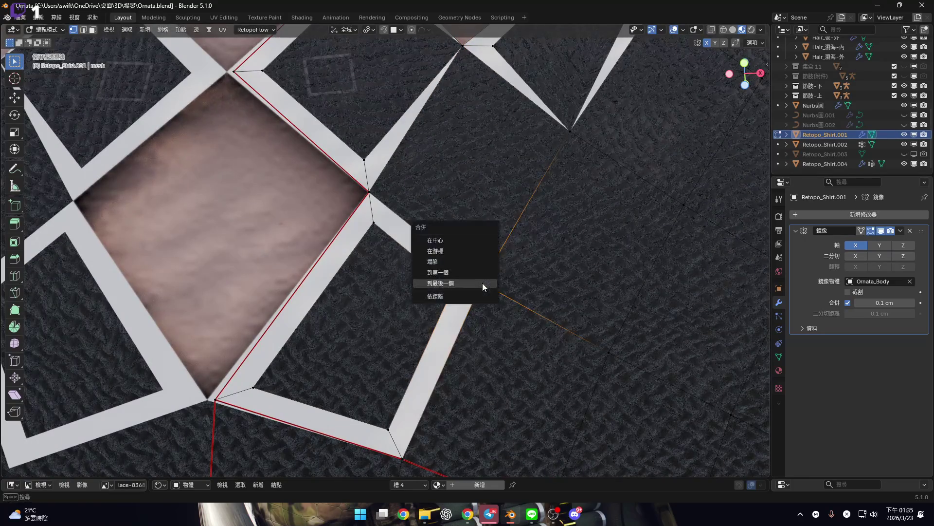
pyautogui.click(483, 282)
pyautogui.scroll(-4, 483, 282)
pyautogui.scroll(4, 413, 269)
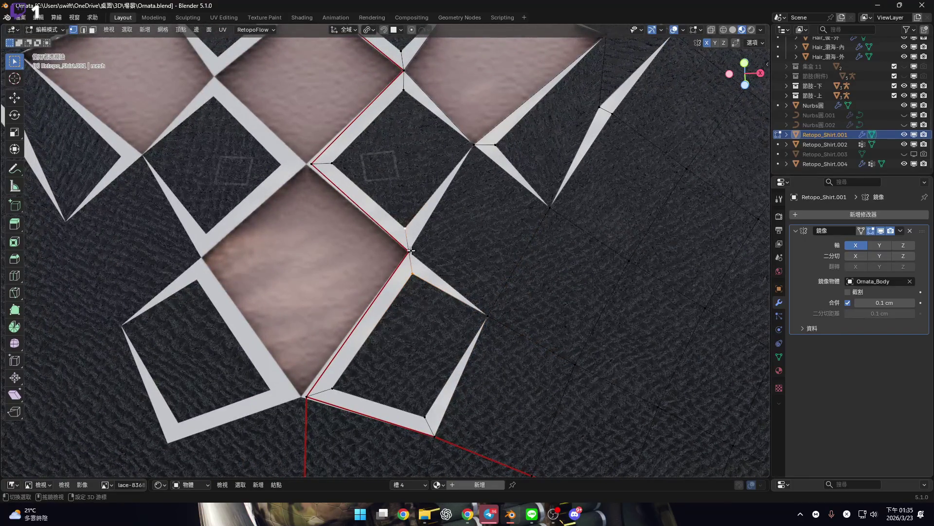
pyautogui.press('m')
pyautogui.click(466, 246)
pyautogui.scroll(-4, 443, 252)
pyautogui.scroll(4, 446, 252)
pyautogui.scroll(-4, 450, 287)
# With the lattice turned vertical, merge the final two vertex pairs
pyautogui.moveTo(450, 287); pyautogui.dragTo(448, 312, button='middle')
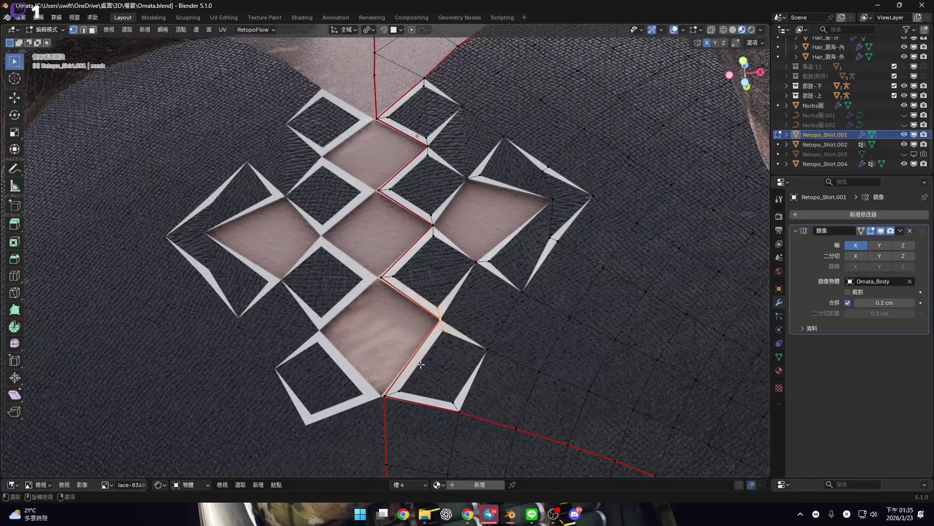
pyautogui.scroll(4, 448, 312)
pyautogui.scroll(3, 431, 336)
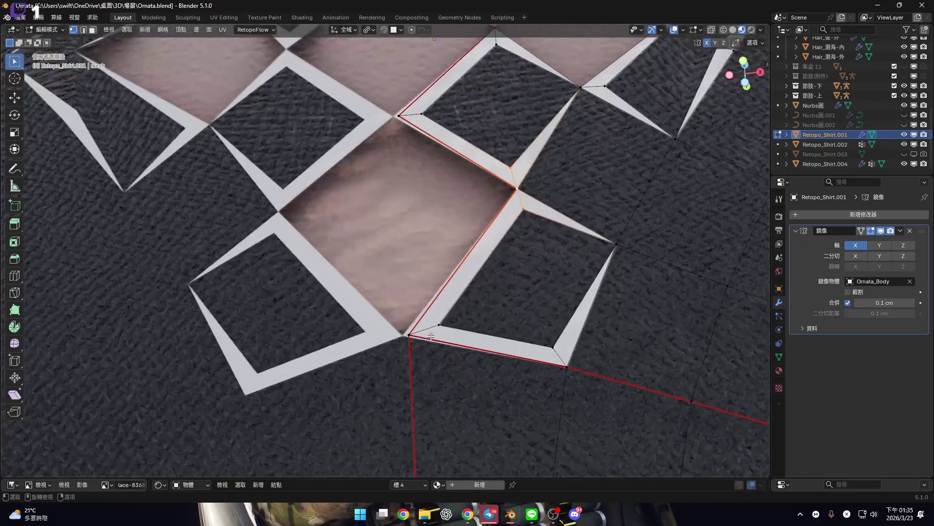
pyautogui.press('m')
pyautogui.click(528, 288)
pyautogui.scroll(-4, 521, 286)
pyautogui.moveTo(522, 286); pyautogui.dragTo(463, 292, button='middle')
pyautogui.scroll(4, 438, 260)
pyautogui.moveTo(438, 260)
pyautogui.mouseDown(button='middle')
pyautogui.moveTo(449, 334)
pyautogui.moveTo(446, 242)
pyautogui.moveTo(464, 269)
pyautogui.mouseUp(button='middle')
pyautogui.press('m')
pyautogui.click(479, 312)
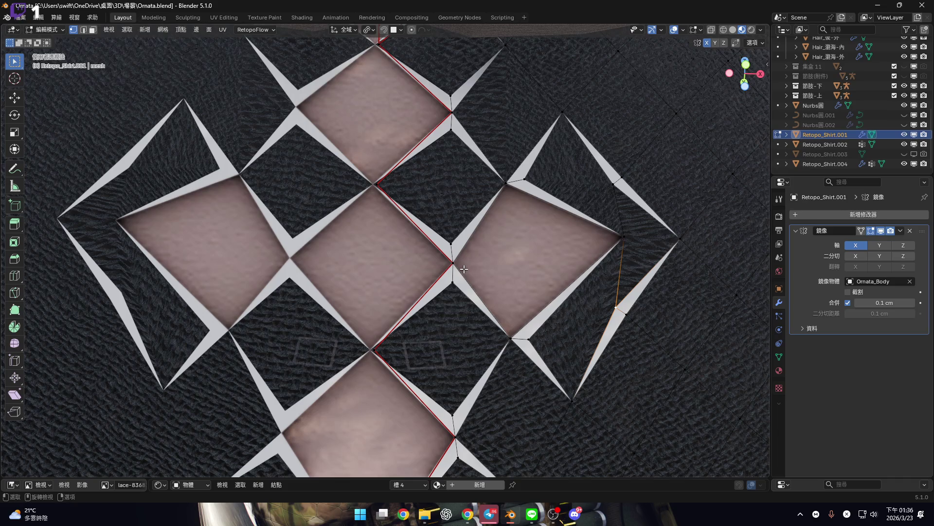
# Select the triangular face right of the lattice, showing Shirt-1, and enlarge the shader area
pyautogui.moveTo(579, 220)
pyautogui.keyDown('shift'); pyautogui.mouseDown(button='middle')
pyautogui.moveTo(424, 247)
pyautogui.moveTo(500, 288)
pyautogui.moveTo(480, 276)
pyautogui.moveTo(469, 309)
pyautogui.moveTo(480, 288)
pyautogui.moveTo(477, 311)
pyautogui.moveTo(497, 257)
pyautogui.moveTo(489, 287)
pyautogui.mouseUp(button='middle'); pyautogui.keyUp('shift')
pyautogui.click(484, 289)
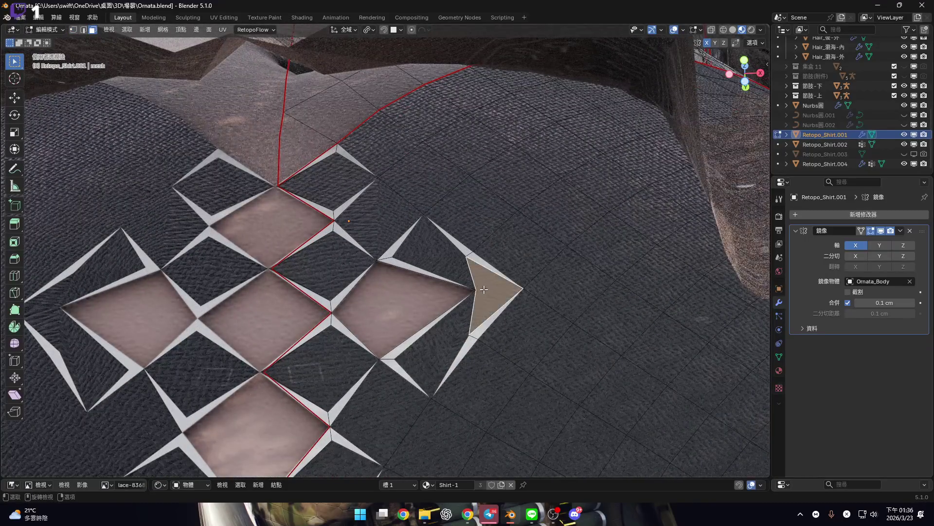
pyautogui.scroll(5, 483, 292)
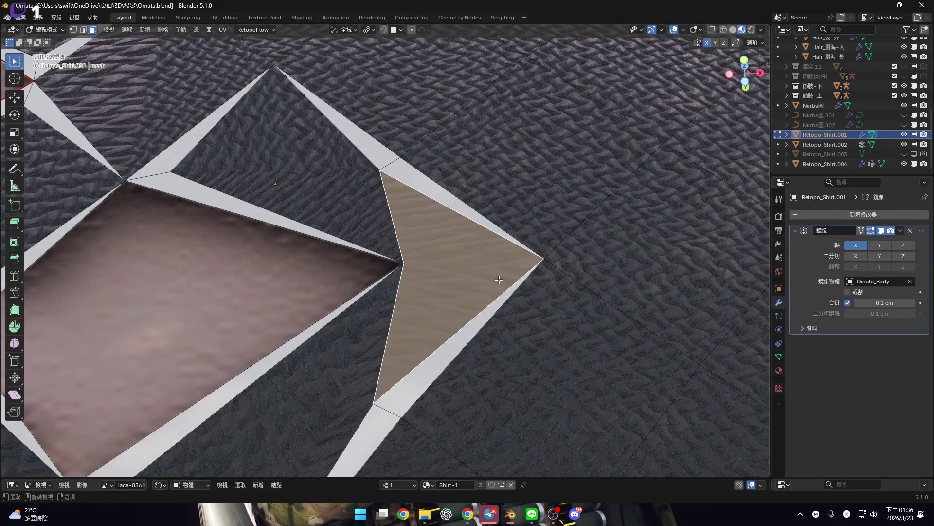
pyautogui.scroll(-5, 498, 396)
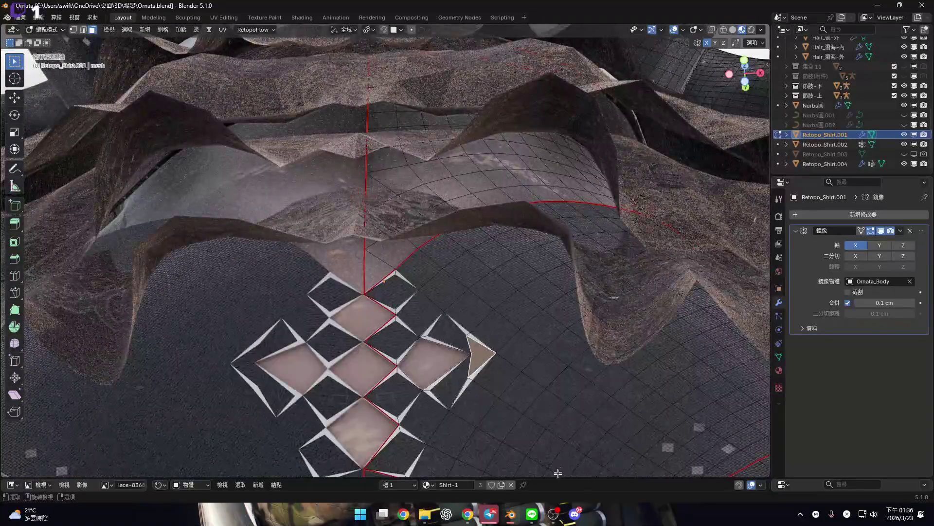
pyautogui.moveTo(542, 478); pyautogui.dragTo(542, 322)
# Browse the material slots to Shirt-2 and copy its nodes
pyautogui.scroll(-6, 542, 345)
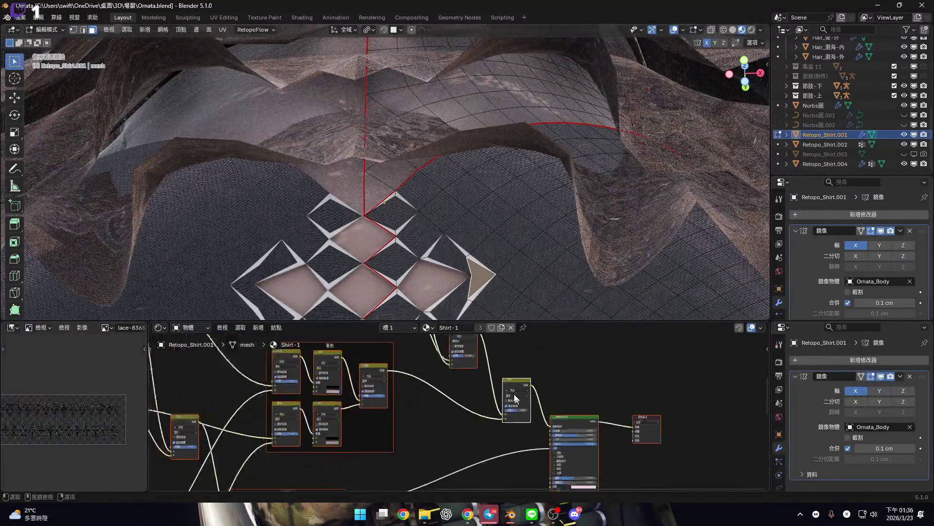
pyautogui.click(404, 328)
pyautogui.click(366, 368)
pyautogui.scroll(2, 571, 404)
pyautogui.click(404, 328)
pyautogui.click(405, 358)
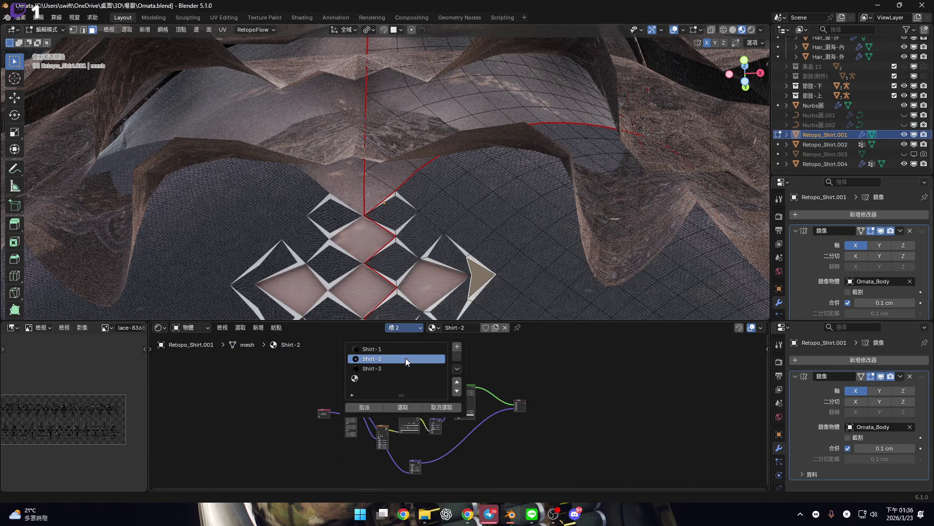
pyautogui.hotkey('ctrl', 'c')
# In the empty fourth slot, replace the new material's default nodes with the copied Shirt-2 nodes
pyautogui.click(405, 328)
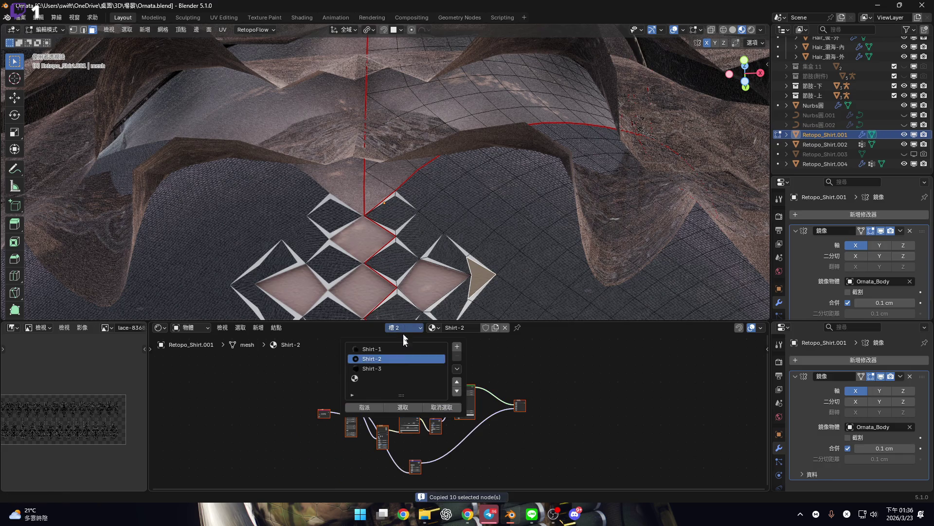
pyautogui.click(406, 368)
pyautogui.doubleClick(405, 368)
pyautogui.click(404, 378)
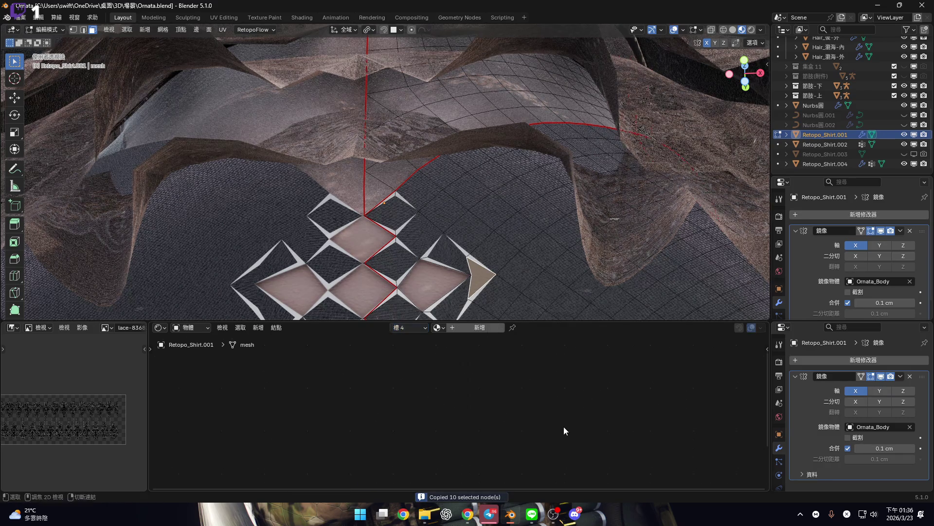
pyautogui.hotkey('ctrl', 'v')
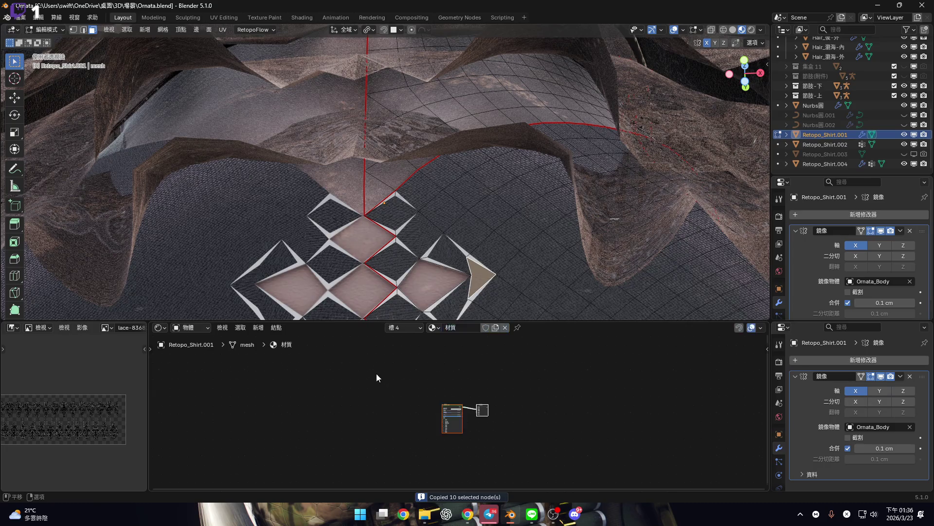
pyautogui.moveTo(396, 390); pyautogui.dragTo(568, 475)
pyautogui.press('Delete')
pyautogui.hotkey('ctrl', 'v')
pyautogui.scroll(5, 446, 382)
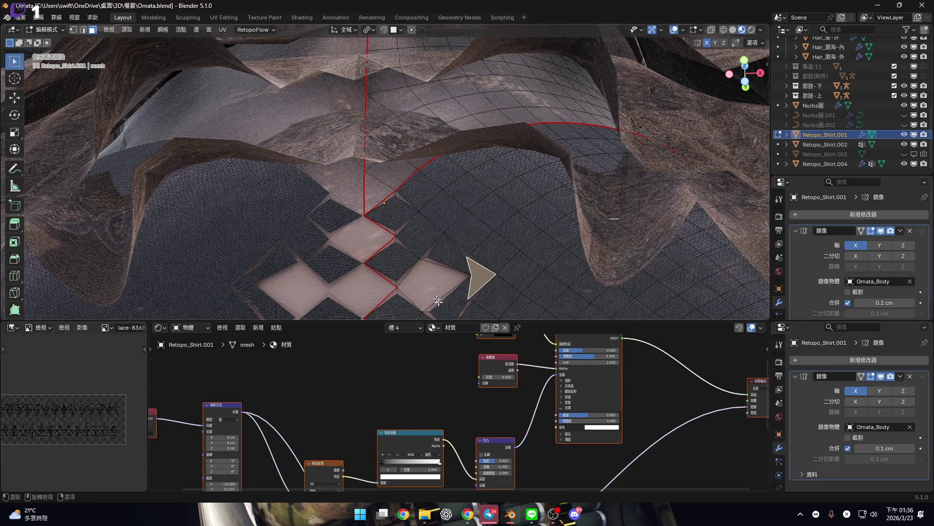
# Check Shirt-3, then return the shader editor to the fourth material slot
pyautogui.click(407, 328)
pyautogui.click(404, 369)
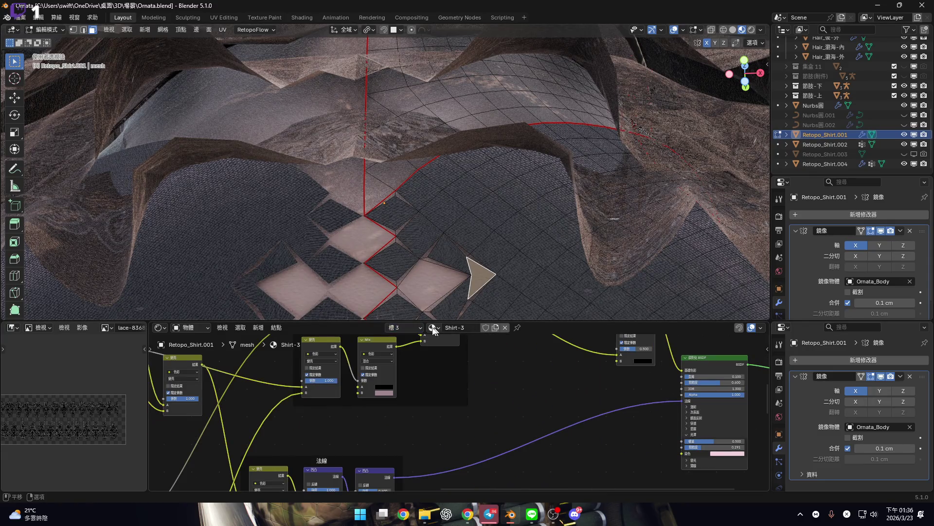
pyautogui.click(405, 328)
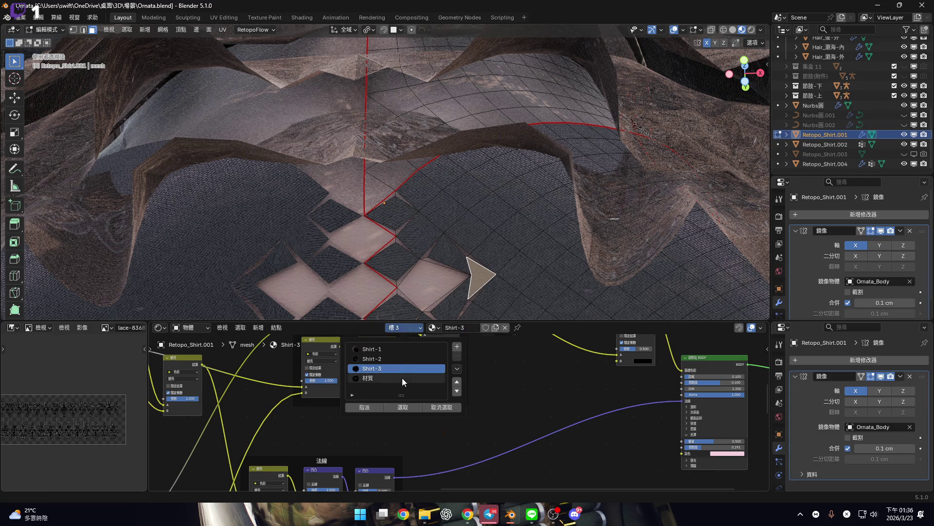
pyautogui.click(402, 379)
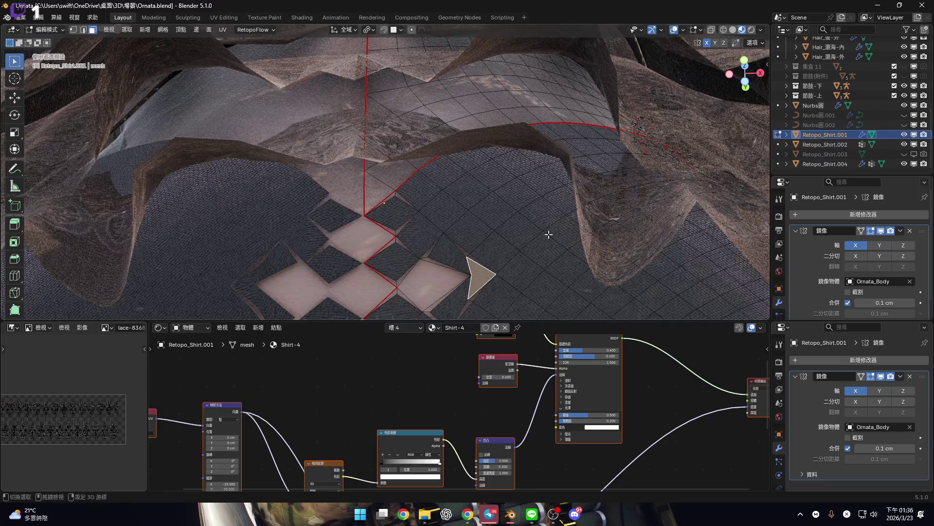
# Set the Layer Weight node's Blend to 0.950
pyautogui.moveTo(549, 234); pyautogui.dragTo(579, 292, button='middle')
pyautogui.scroll(8, 486, 438)
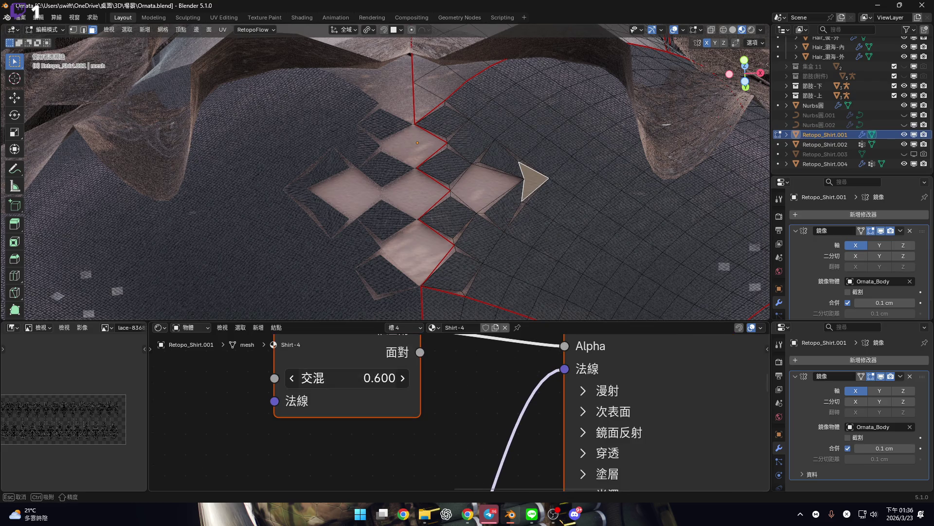
pyautogui.moveTo(384, 378); pyautogui.dragTo(428, 379)
pyautogui.click(357, 381)
pyautogui.write('0.1')
pyautogui.press('Return')
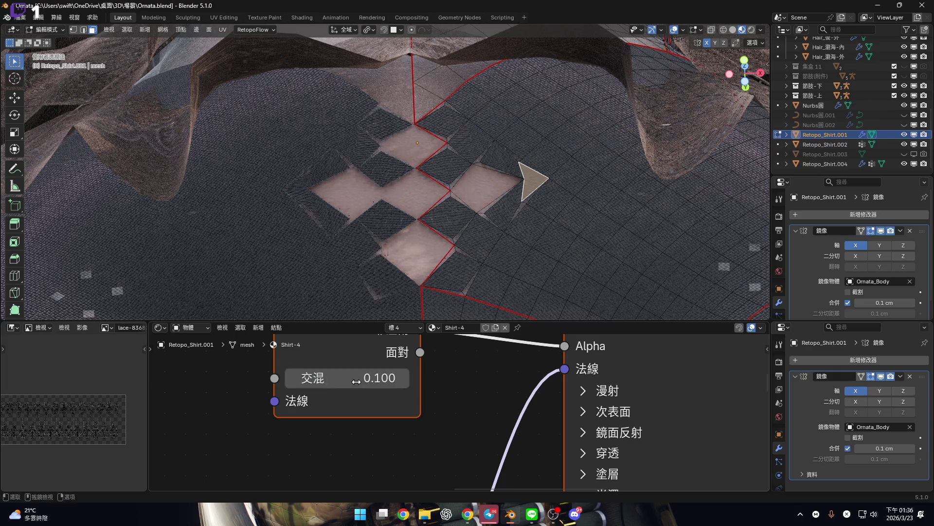
pyautogui.scroll(5, 460, 267)
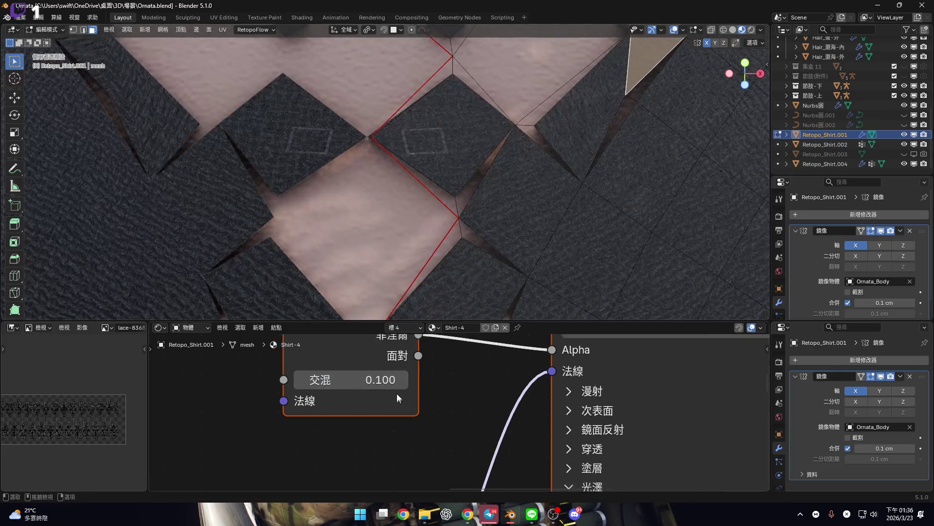
pyautogui.moveTo(369, 376); pyautogui.dragTo(351, 414, button='middle')
pyautogui.hotkey('ctrl', 'z')
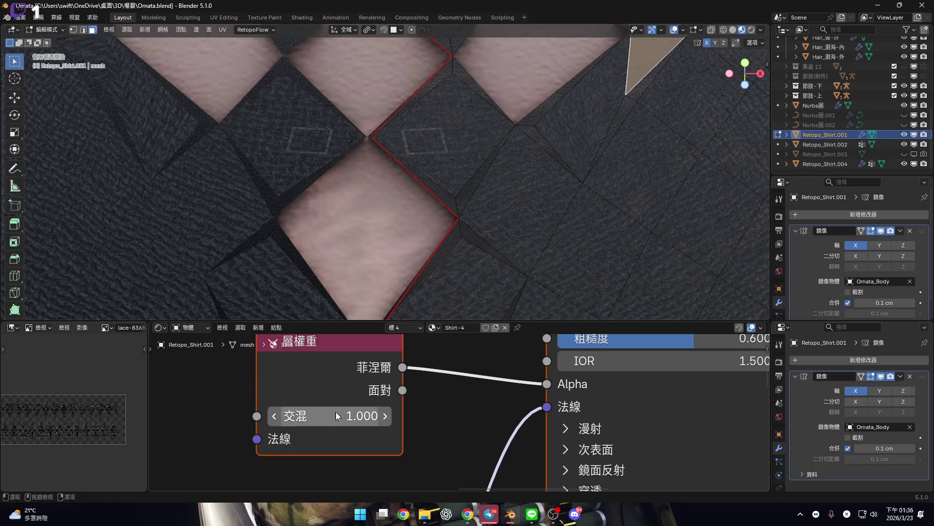
pyautogui.click(336, 411)
pyautogui.write('.9')
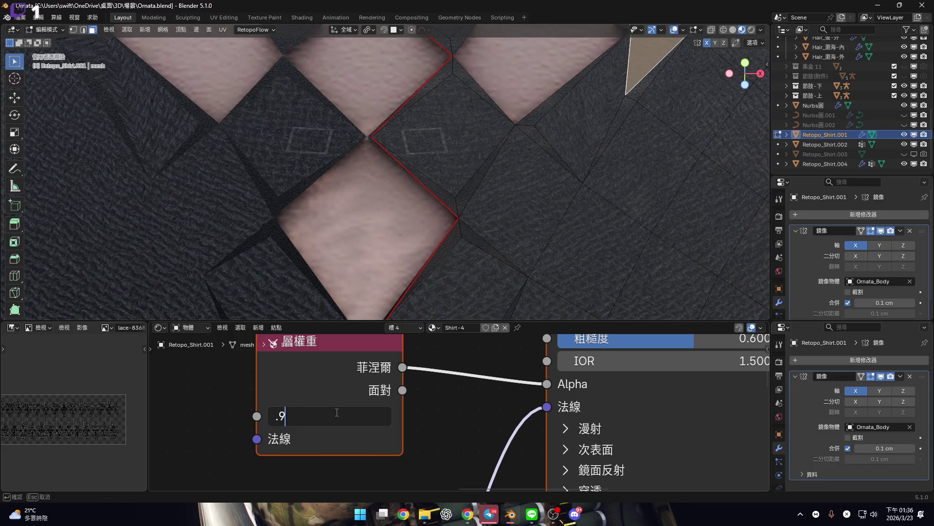
pyautogui.write('5')
pyautogui.press('Return')
pyautogui.scroll(-3, 336, 412)
pyautogui.scroll(3, 406, 398)
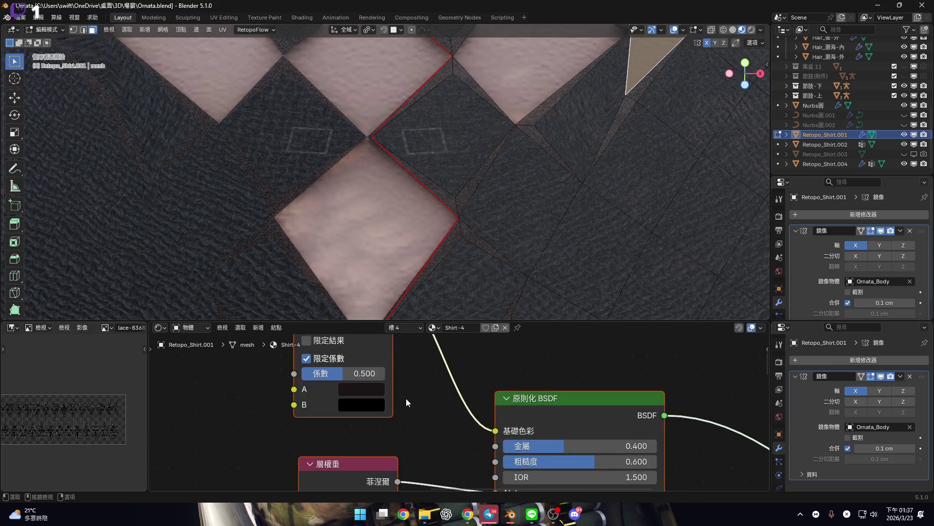
pyautogui.scroll(-2, 402, 402)
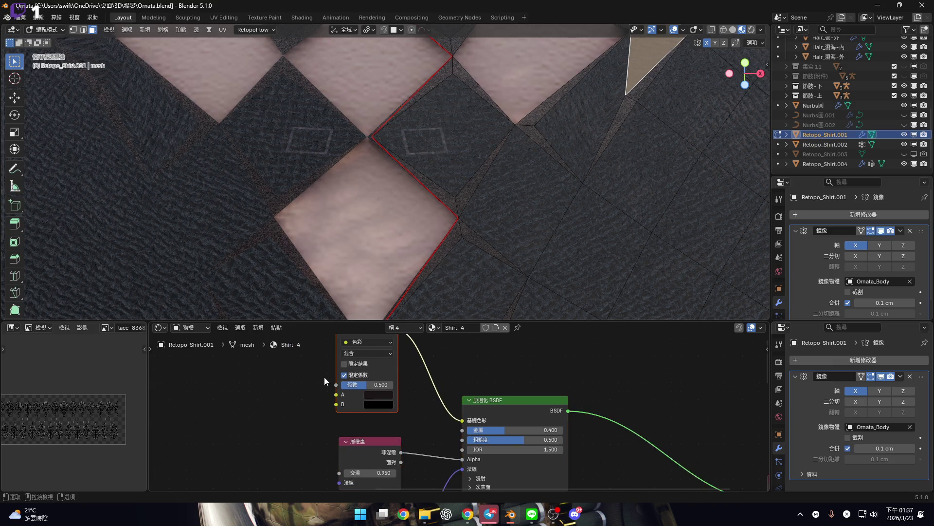
# Set the Mix node's colour B to white, restoring the node after an accidental delete
pyautogui.press('x')
pyautogui.scroll(5, 410, 431)
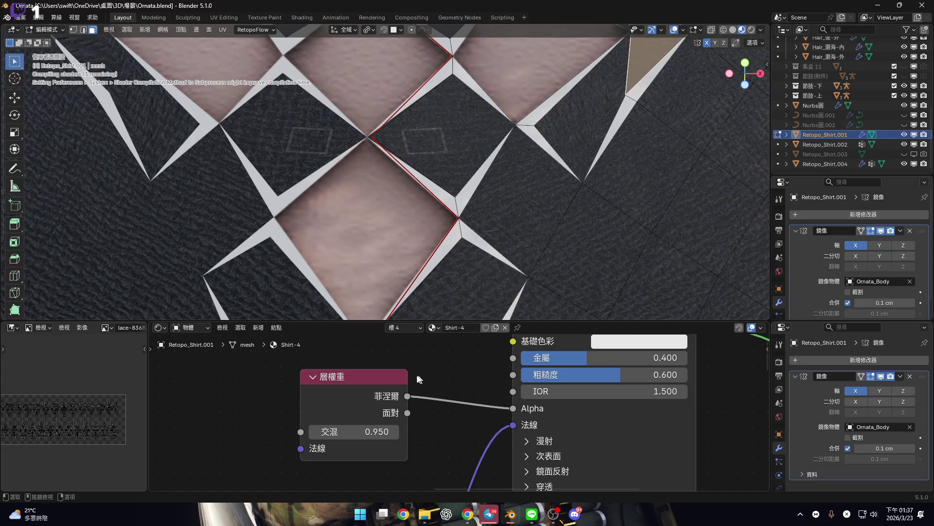
pyautogui.scroll(-3, 451, 380)
pyautogui.keyDown('shift'); pyautogui.scroll(3, 448, 396); pyautogui.keyUp('shift')
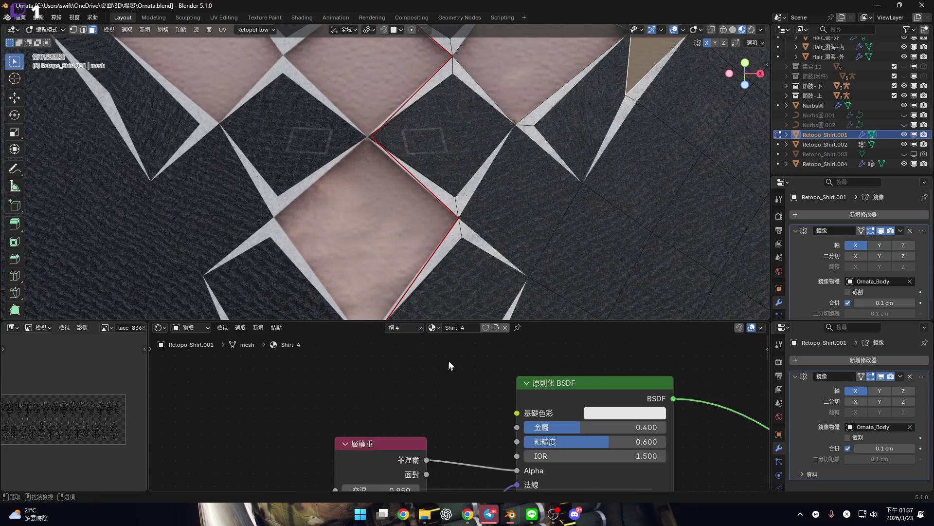
pyautogui.moveTo(454, 389)
pyautogui.mouseDown(button='middle')
pyautogui.moveTo(449, 408)
pyautogui.moveTo(436, 390)
pyautogui.mouseUp(button='middle')
pyautogui.scroll(-1, 436, 395)
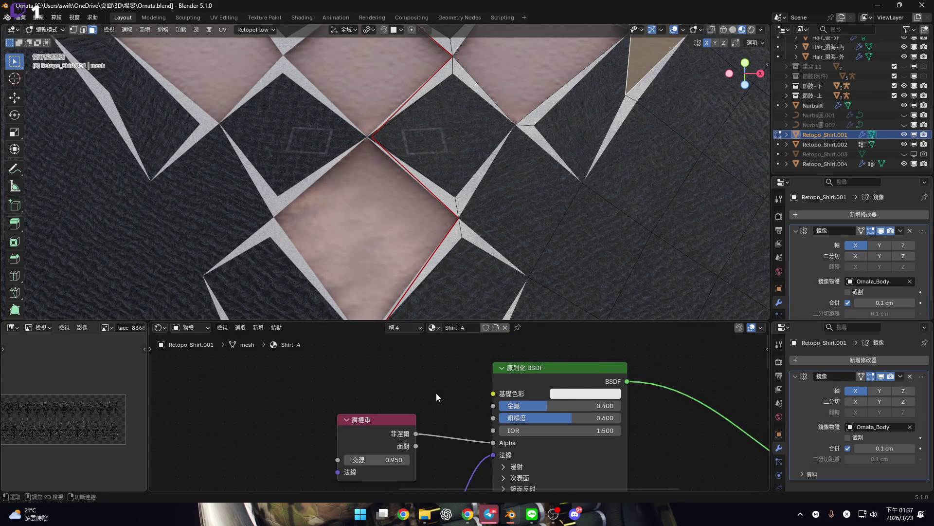
pyautogui.hotkey('ctrl', 'z')
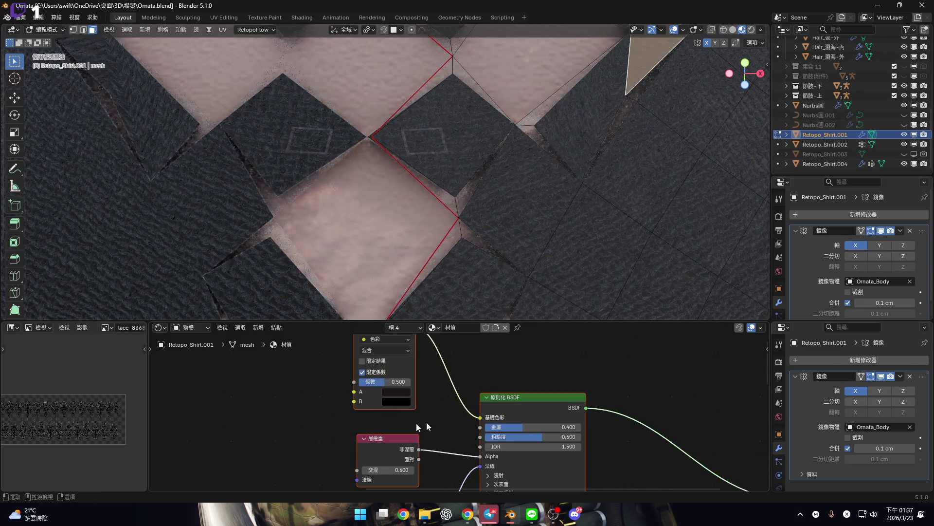
pyautogui.scroll(4, 462, 401)
pyautogui.click(443, 421)
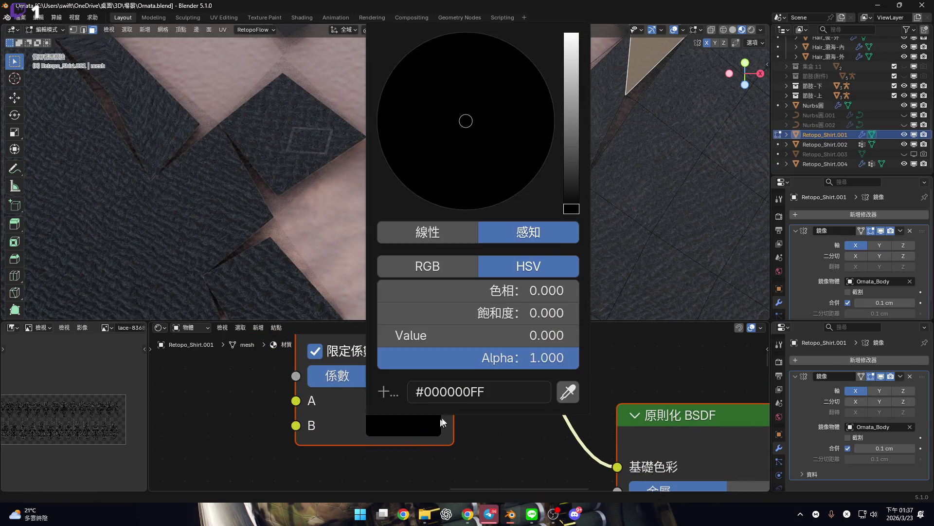
pyautogui.moveTo(576, 204); pyautogui.dragTo(571, 35)
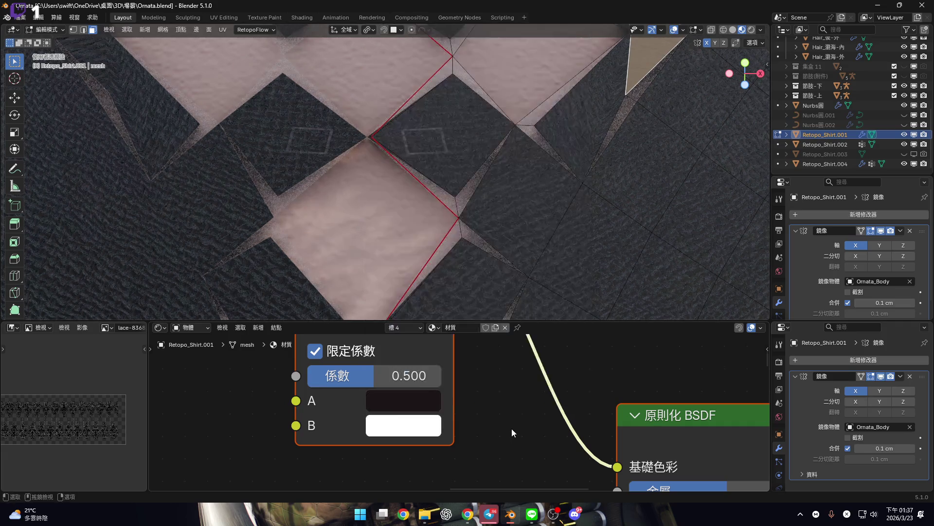
pyautogui.scroll(-3, 445, 434)
pyautogui.keyDown('shift'); pyautogui.scroll(-5, 446, 434); pyautogui.keyUp('shift')
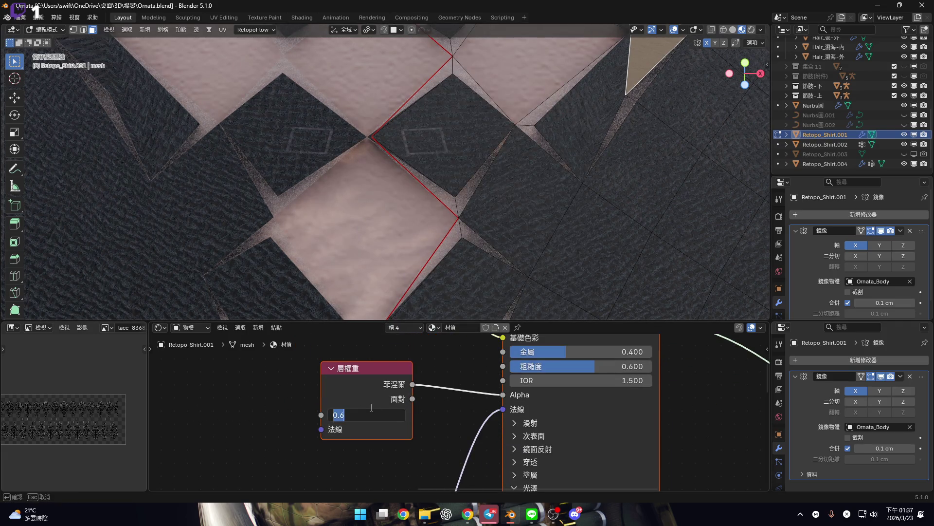
# Check mix colour A (#1B1517) and rename the material to Shirt-4
pyautogui.press('Return')
pyautogui.keyDown('shift'); pyautogui.scroll(3, 370, 407); pyautogui.keyUp('shift')
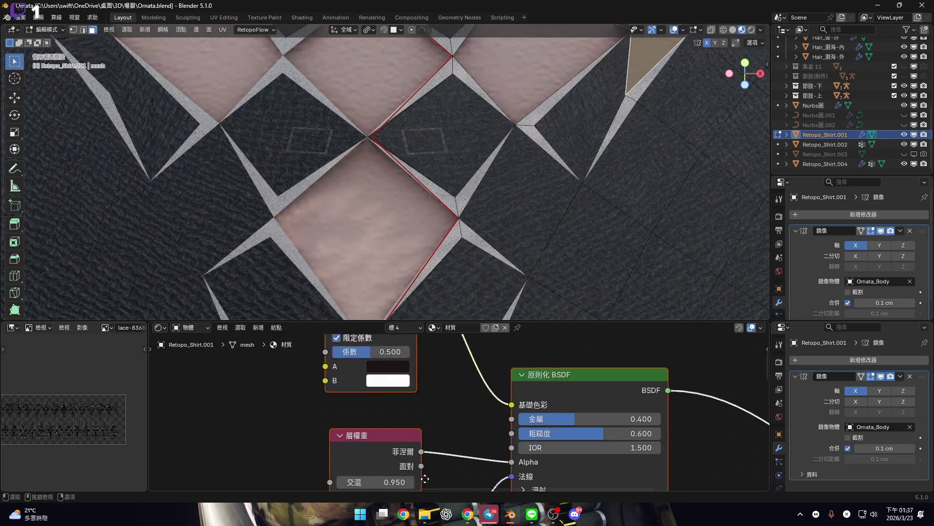
pyautogui.scroll(4, 402, 384)
pyautogui.click(381, 416)
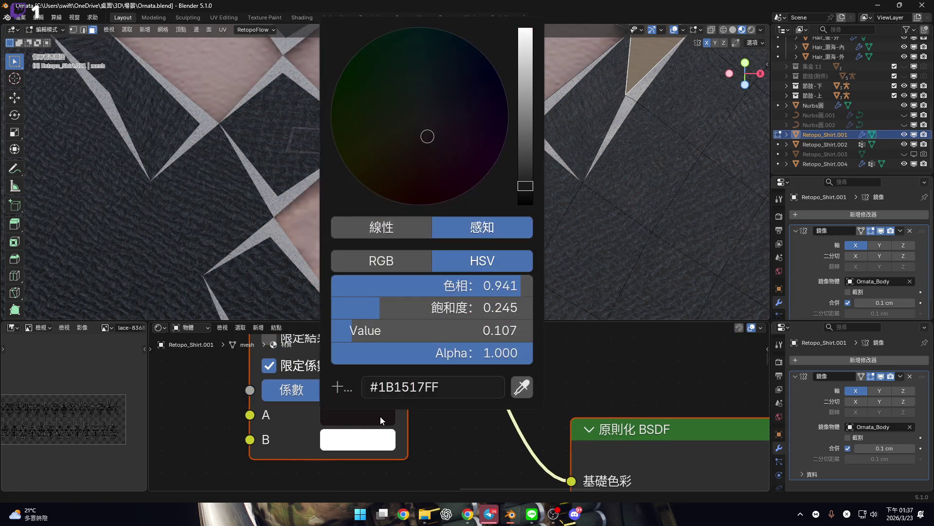
pyautogui.scroll(-5, 570, 342)
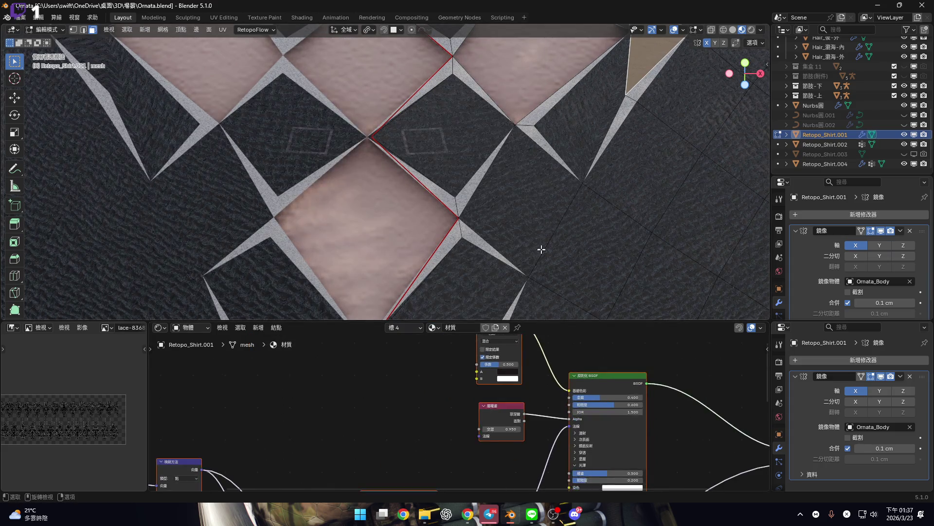
pyautogui.scroll(3, 511, 273)
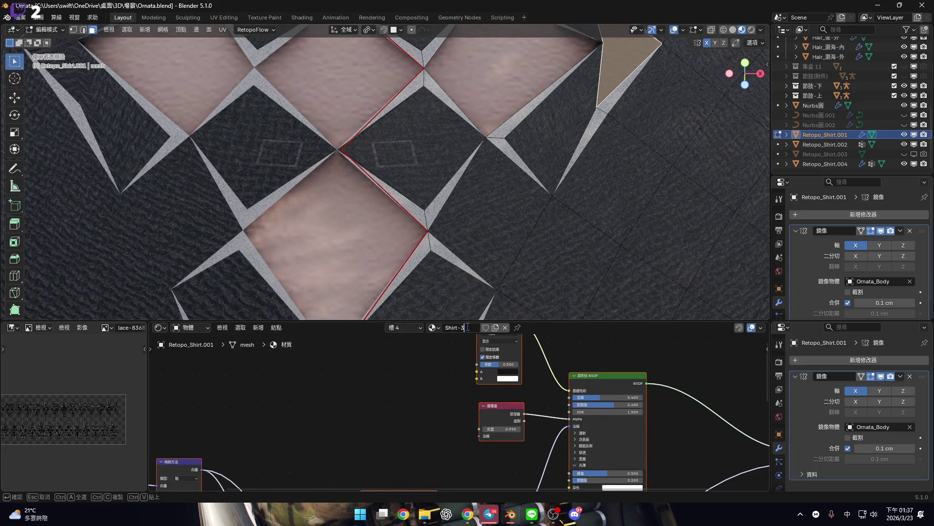
pyautogui.write('4')
pyautogui.press('Return')
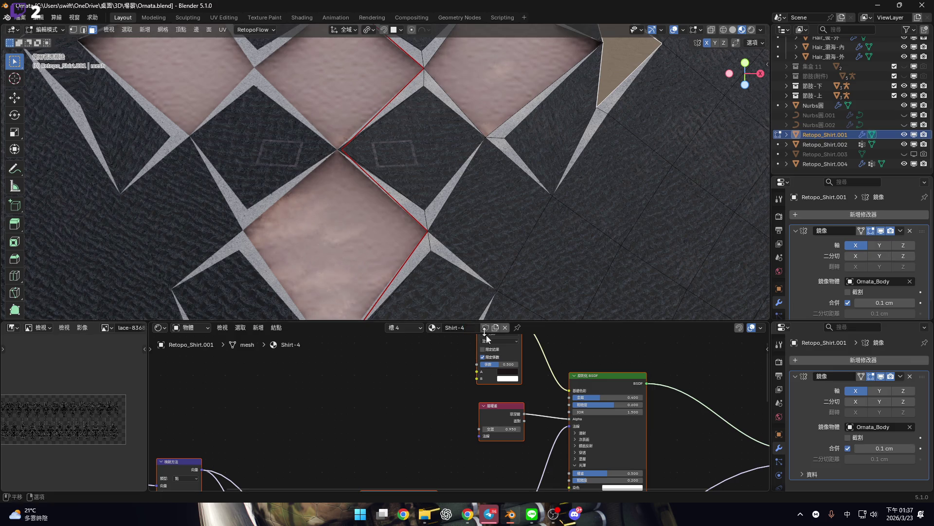
# Orbit around the diamond lace and drag the area border down to collapse the shader editor
pyautogui.scroll(-2, 507, 341)
pyautogui.moveTo(586, 371); pyautogui.dragTo(477, 341, button='middle')
pyautogui.scroll(-4, 456, 211)
pyautogui.moveTo(456, 210)
pyautogui.mouseDown(button='middle')
pyautogui.moveTo(456, 195)
pyautogui.moveTo(456, 210)
pyautogui.moveTo(434, 228)
pyautogui.moveTo(434, 253)
pyautogui.mouseUp(button='middle')
pyautogui.scroll(4, 434, 253)
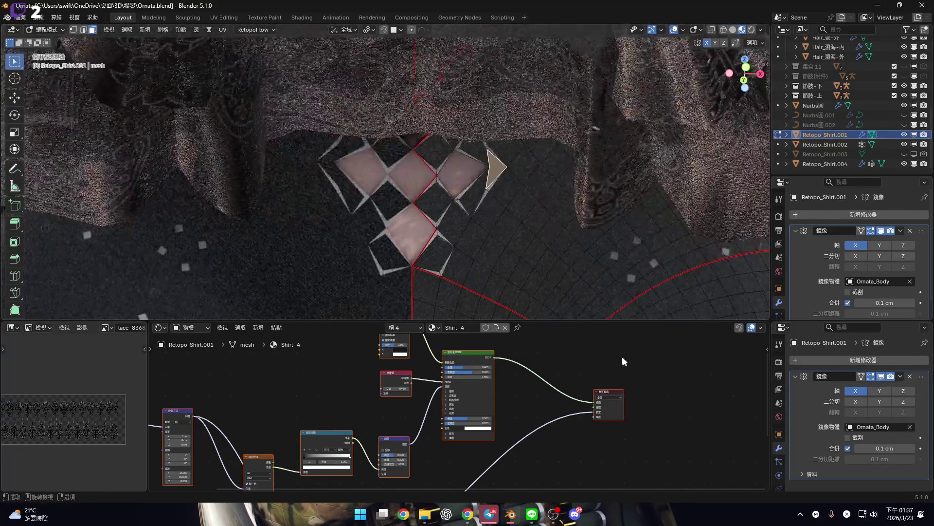
pyautogui.moveTo(600, 323); pyautogui.dragTo(599, 427)
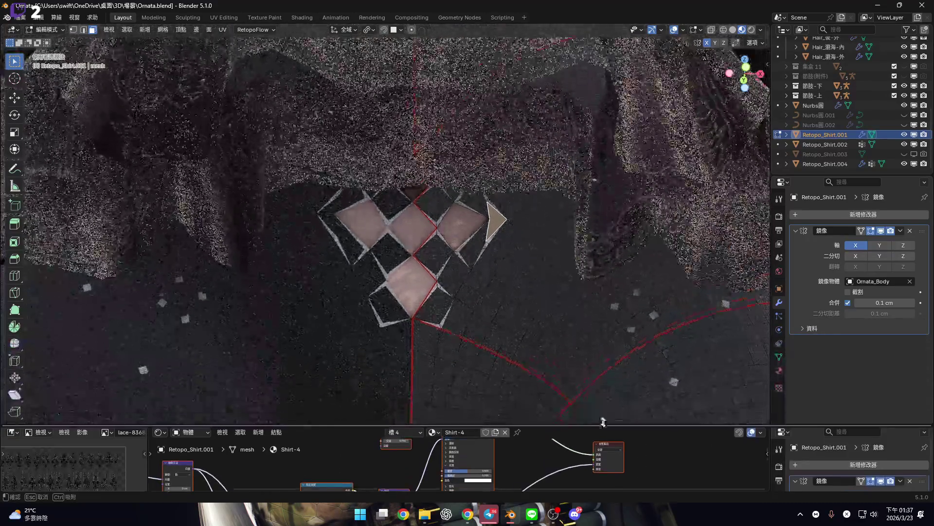
pyautogui.scroll(5, 443, 276)
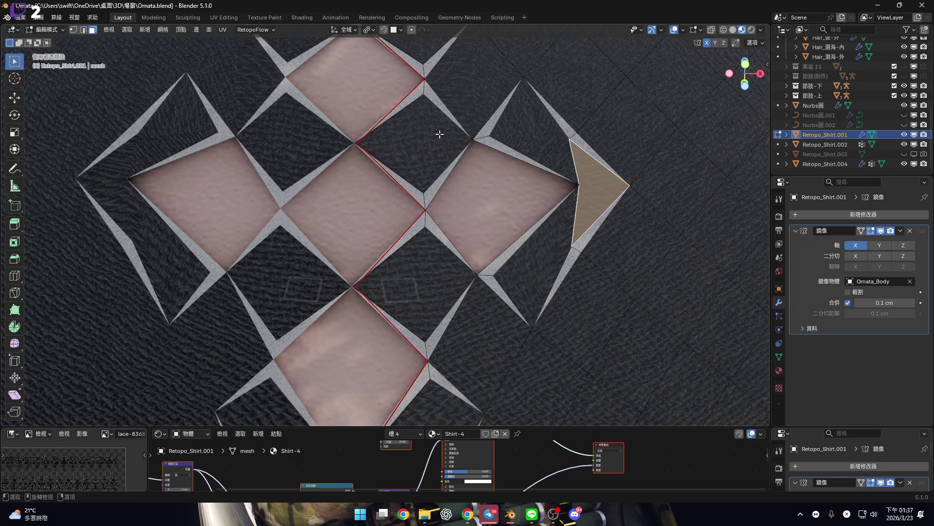
pyautogui.scroll(-5, 483, 259)
pyautogui.moveTo(482, 260); pyautogui.dragTo(485, 252, button='middle')
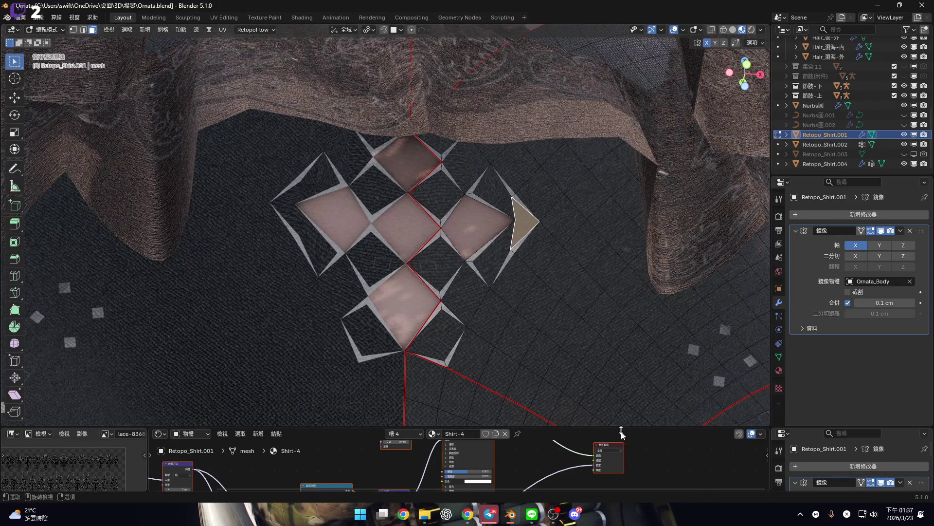
pyautogui.moveTo(614, 429)
pyautogui.mouseDown()
pyautogui.moveTo(592, 263)
pyautogui.moveTo(592, 479)
pyautogui.mouseUp()
pyautogui.scroll(-5, 682, 281)
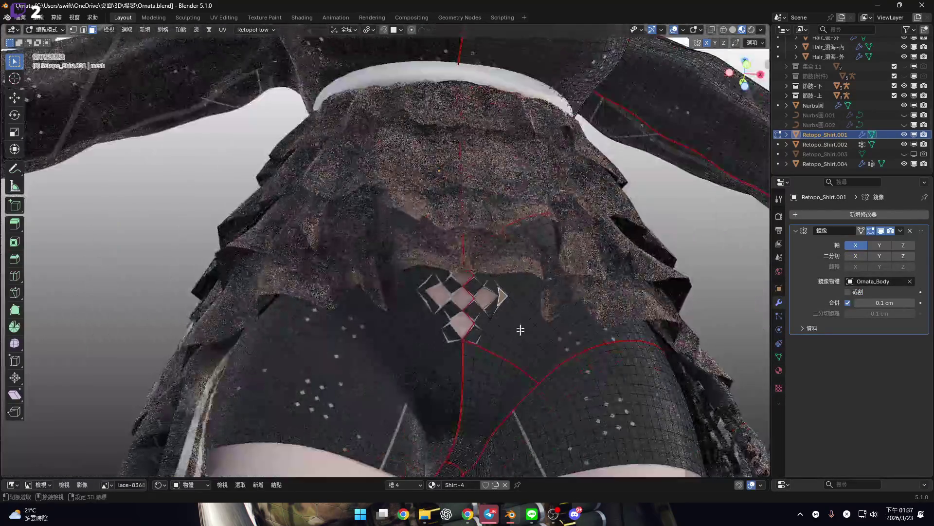
pyautogui.scroll(5, 509, 321)
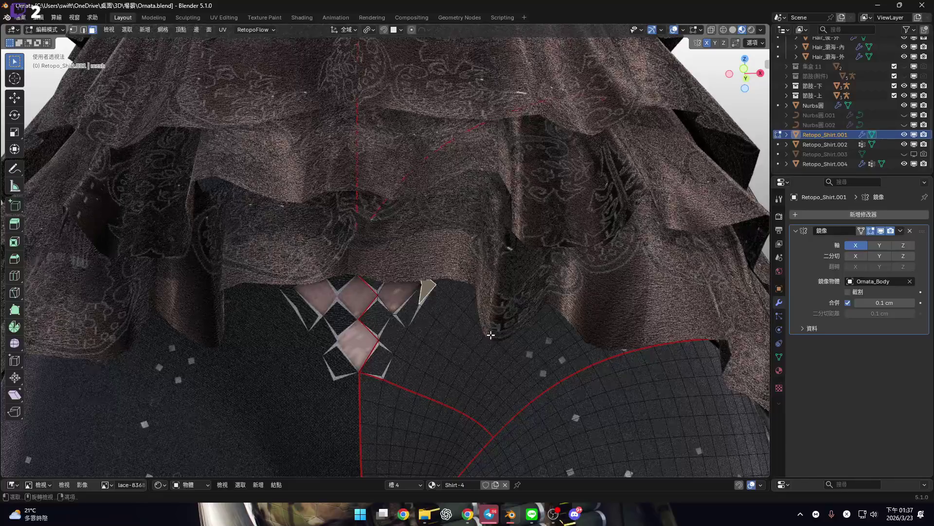
pyautogui.scroll(-4, 511, 311)
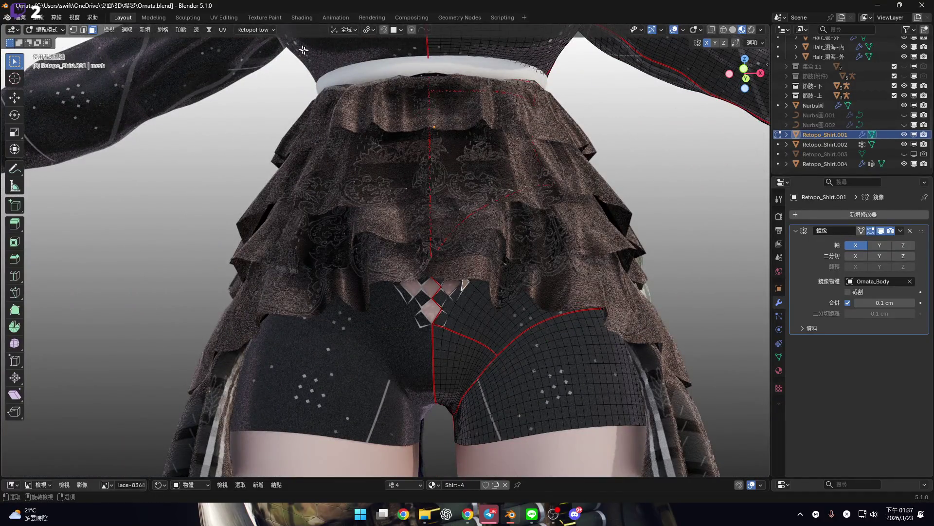
# Select the whole shirt and preview its UVs and diamond lattice in the UV Editing workspace
pyautogui.press('a')
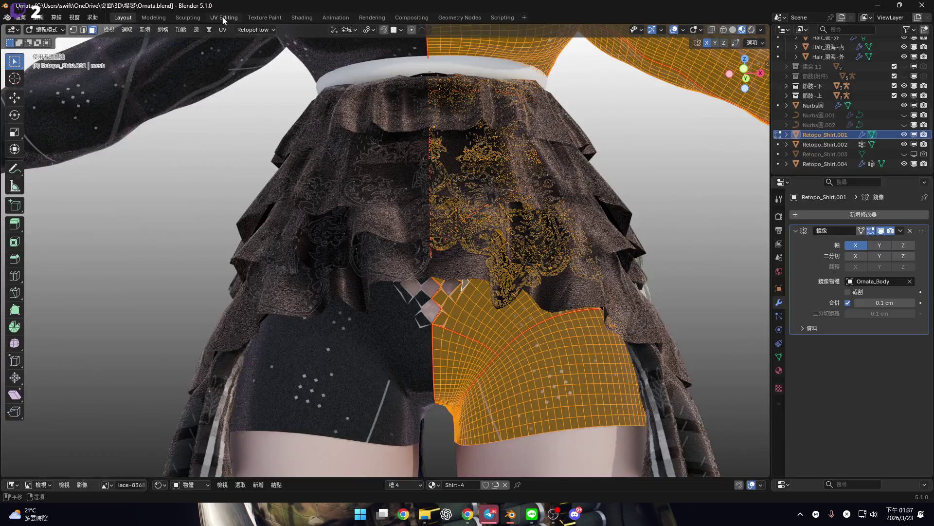
pyautogui.click(222, 17)
pyautogui.scroll(6, 584, 354)
pyautogui.scroll(-3, 584, 354)
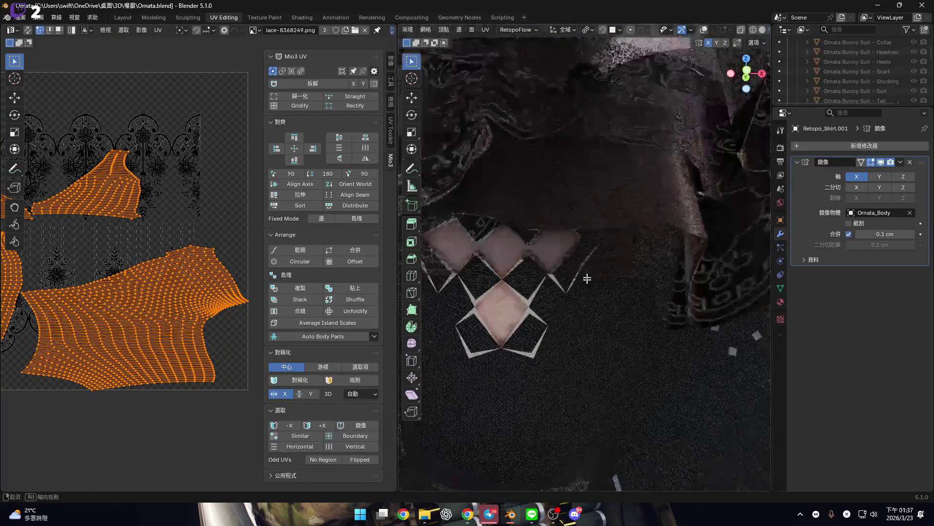
pyautogui.scroll(3, 146, 297)
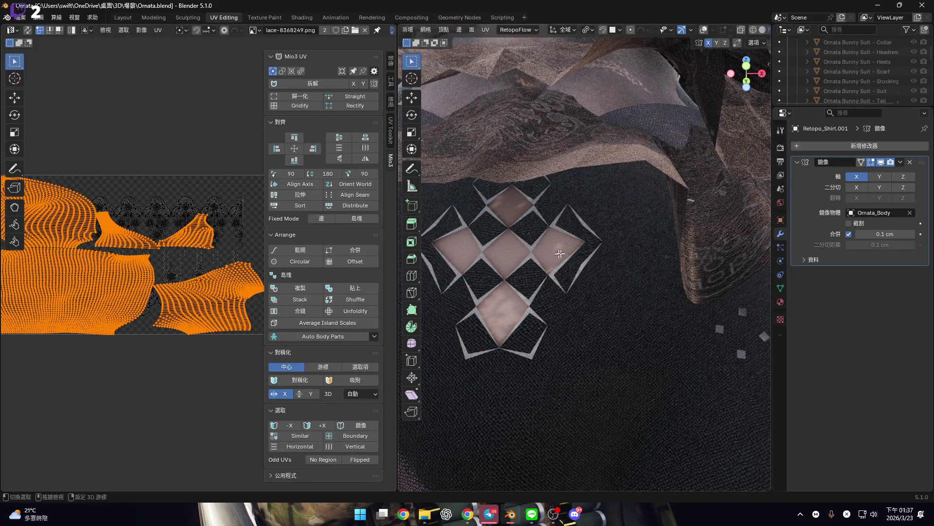
pyautogui.moveTo(560, 253); pyautogui.dragTo(560, 273, button='middle')
pyautogui.scroll(-4, 179, 274)
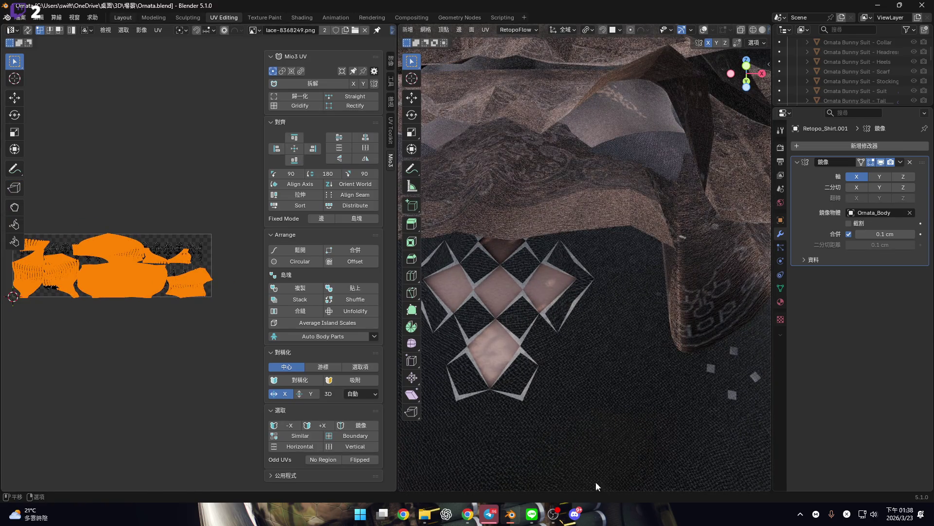
# Inspect the Shirt-1 material's JS-dotGrid Image Texture node in the Shader Editor, then return to UV Editing
pyautogui.hotkey('ctrl', 'pageup')
pyautogui.hotkey('ctrl', 'pageup')
pyautogui.hotkey('ctrl', 'pageup')
pyautogui.moveTo(545, 479); pyautogui.dragTo(428, 253)
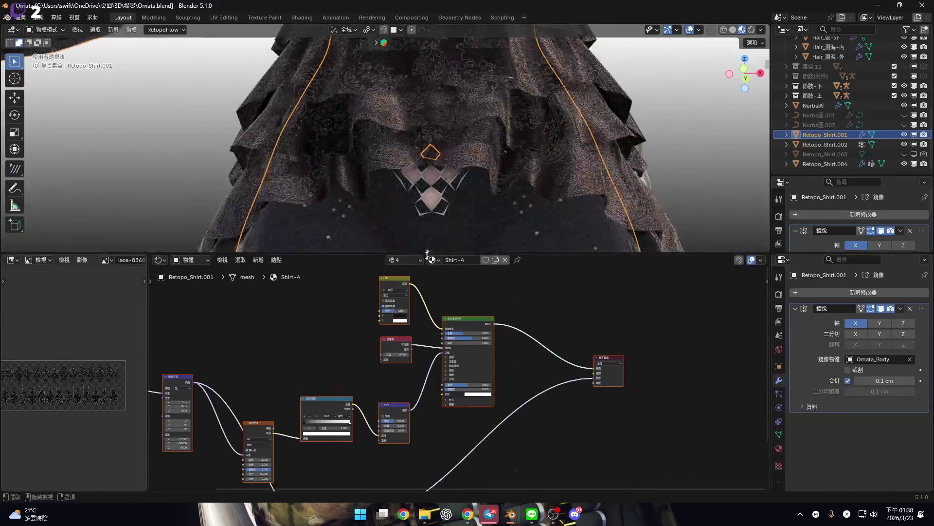
pyautogui.click(413, 281)
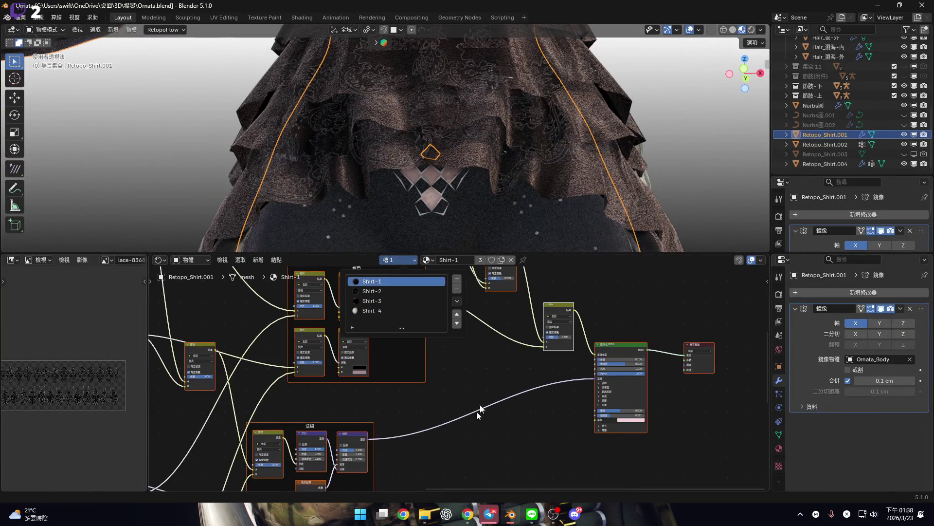
pyautogui.moveTo(417, 342); pyautogui.dragTo(451, 401, button='middle')
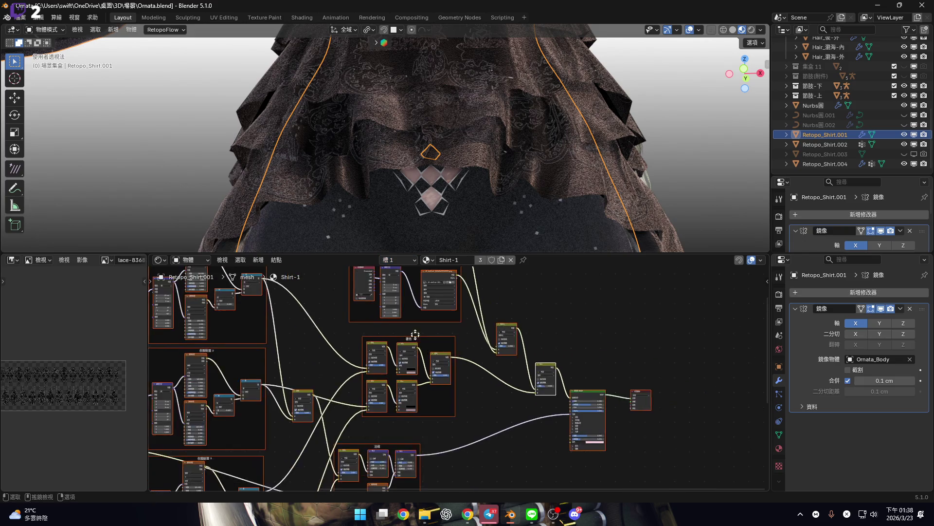
pyautogui.scroll(5, 450, 384)
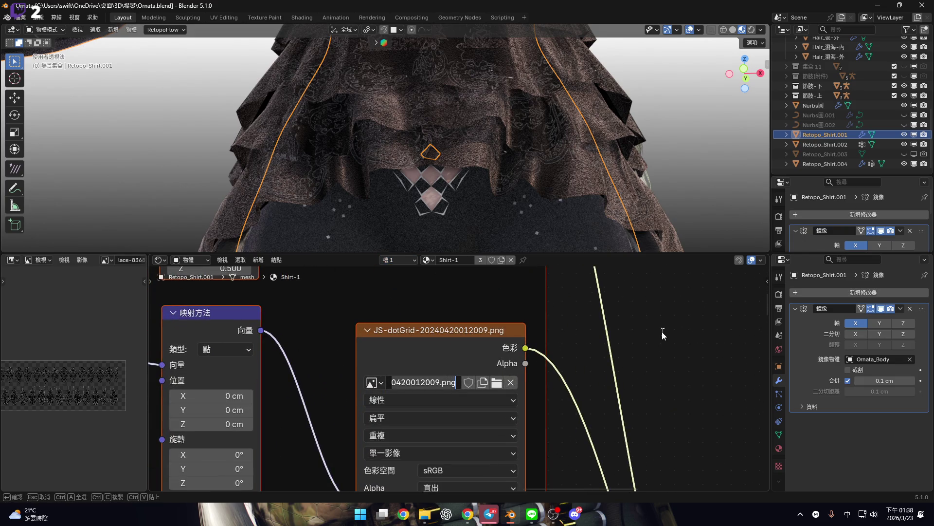
pyautogui.click(661, 332)
pyautogui.click(232, 18)
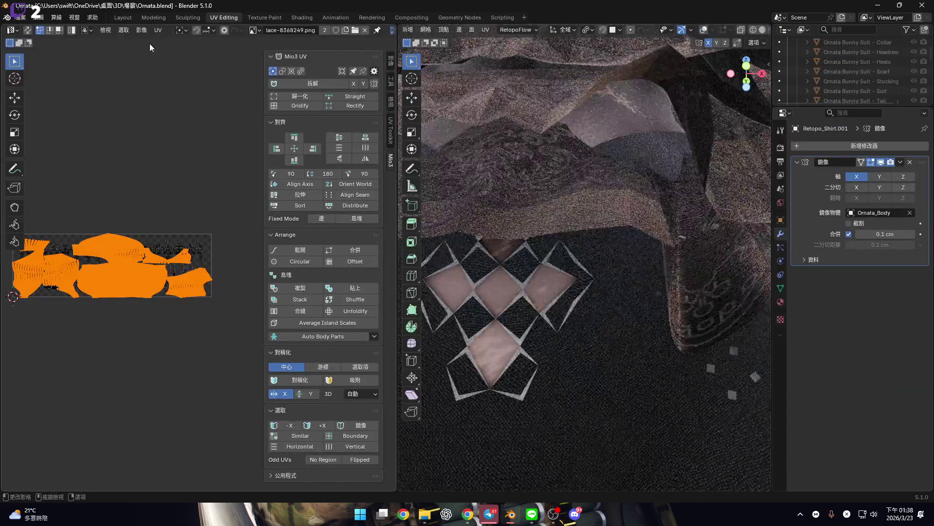
# Show the JS-dotGrid image behind the UVs and view the diamond lattice from above
pyautogui.click(253, 30)
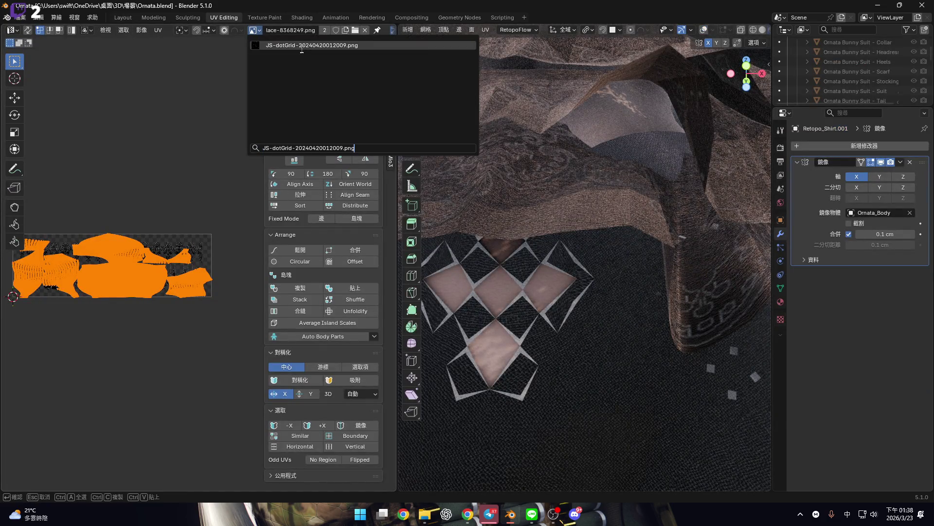
pyautogui.click(300, 46)
pyautogui.press('Home')
pyautogui.scroll(3, 185, 256)
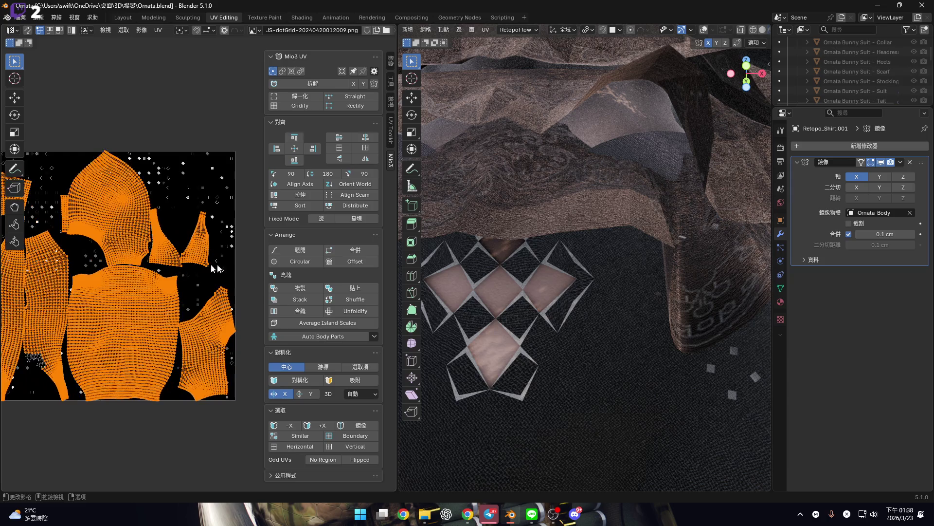
pyautogui.scroll(3, 540, 290)
pyautogui.moveTo(541, 290)
pyautogui.mouseDown(button='middle')
pyautogui.moveTo(574, 287)
pyautogui.moveTo(598, 253)
pyautogui.mouseUp(button='middle')
pyautogui.click(699, 32)
pyautogui.click(699, 32)
# Unwrap with Minimum Stretch using the Conformal method, then normalize island scales with Mio3 UV Normalize
pyautogui.press('u')
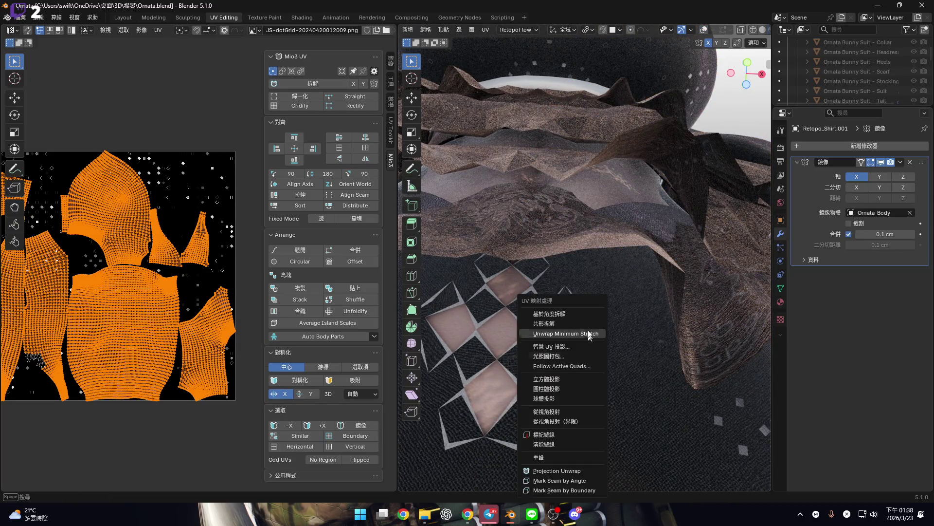
pyautogui.click(591, 337)
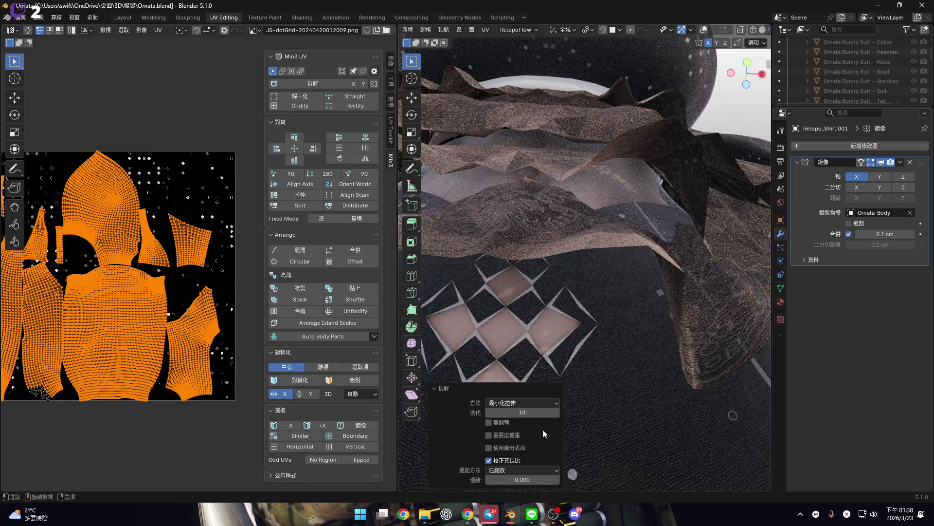
pyautogui.click(510, 403)
pyautogui.click(513, 424)
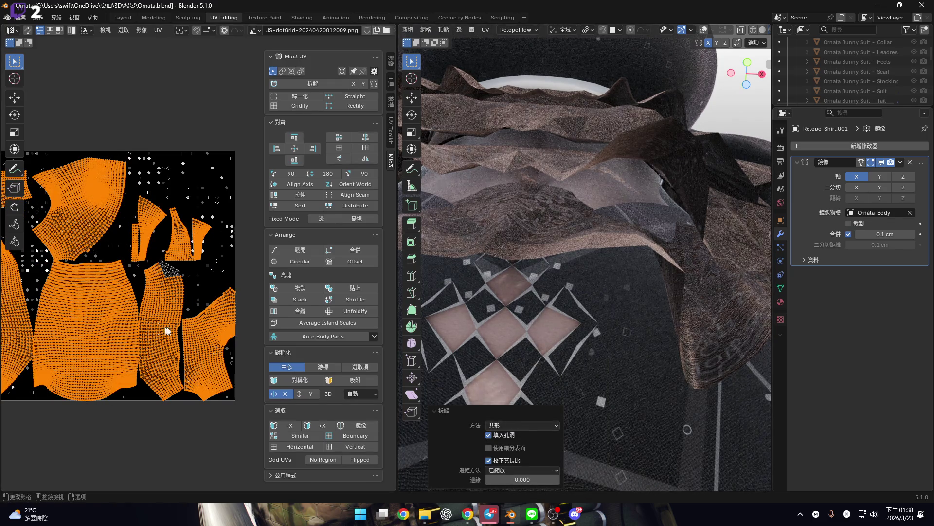
pyautogui.moveTo(167, 314); pyautogui.dragTo(177, 313, button='middle')
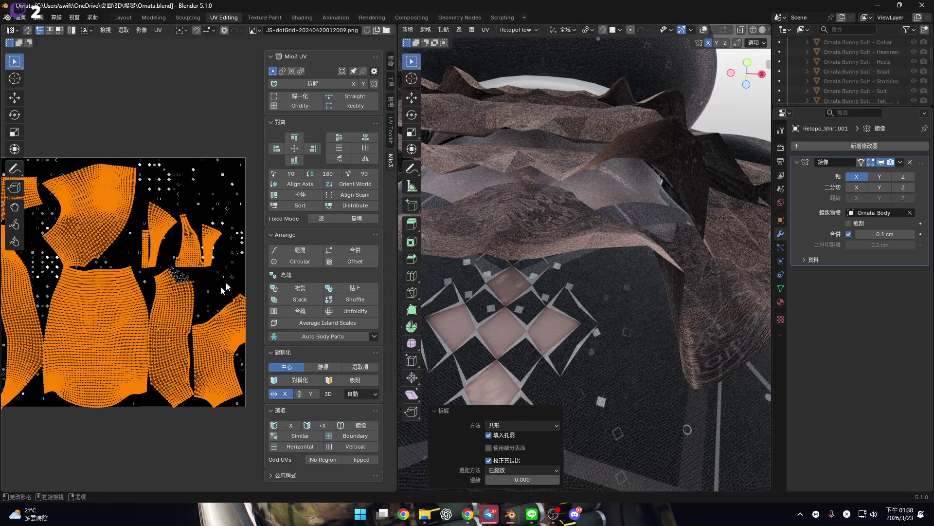
pyautogui.press('Home')
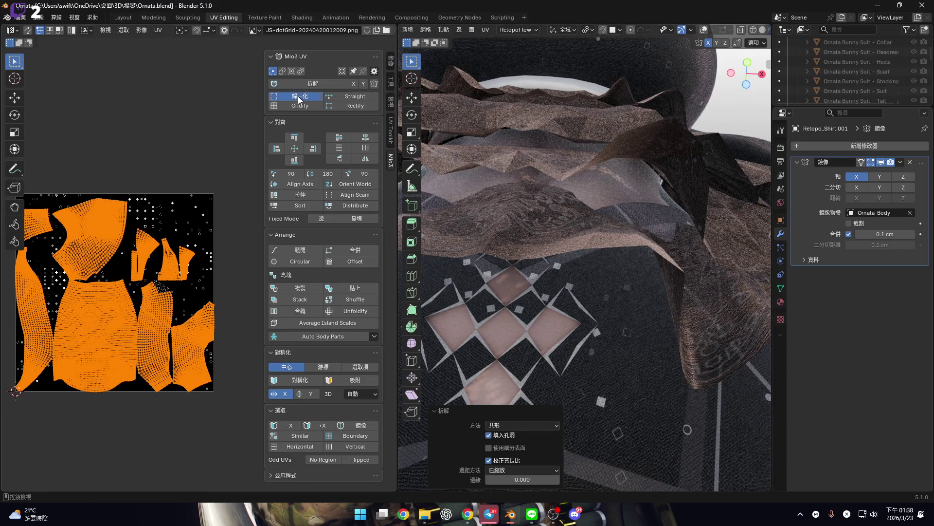
pyautogui.click(298, 95)
pyautogui.moveTo(585, 328)
pyautogui.mouseDown(button='middle')
pyautogui.moveTo(553, 330)
pyautogui.moveTo(563, 343)
pyautogui.mouseUp(button='middle')
# Redo and undo the unwrap to compare old and new UVs on the face, chest and diamond cutouts
pyautogui.scroll(5, 562, 343)
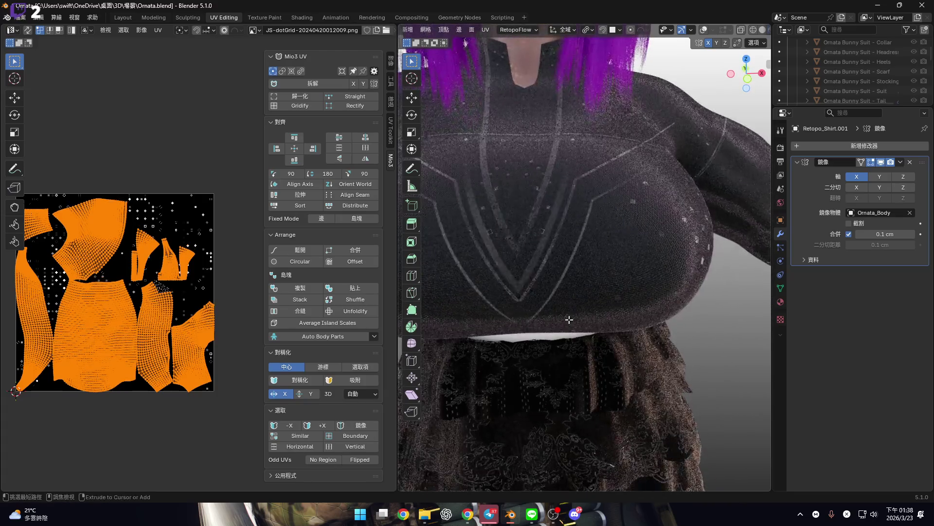
pyautogui.scroll(-5, 569, 320)
pyautogui.moveTo(567, 317)
pyautogui.mouseDown(button='middle')
pyautogui.moveTo(560, 306)
pyautogui.moveTo(571, 331)
pyautogui.moveTo(548, 316)
pyautogui.moveTo(560, 288)
pyautogui.moveTo(570, 306)
pyautogui.moveTo(563, 341)
pyautogui.moveTo(577, 269)
pyautogui.moveTo(581, 277)
pyautogui.mouseUp(button='middle')
pyautogui.hotkey('ctrl', 'shift', 'z')
pyautogui.hotkey('ctrl', 'shift', 'z')
pyautogui.hotkey('ctrl', 'z')
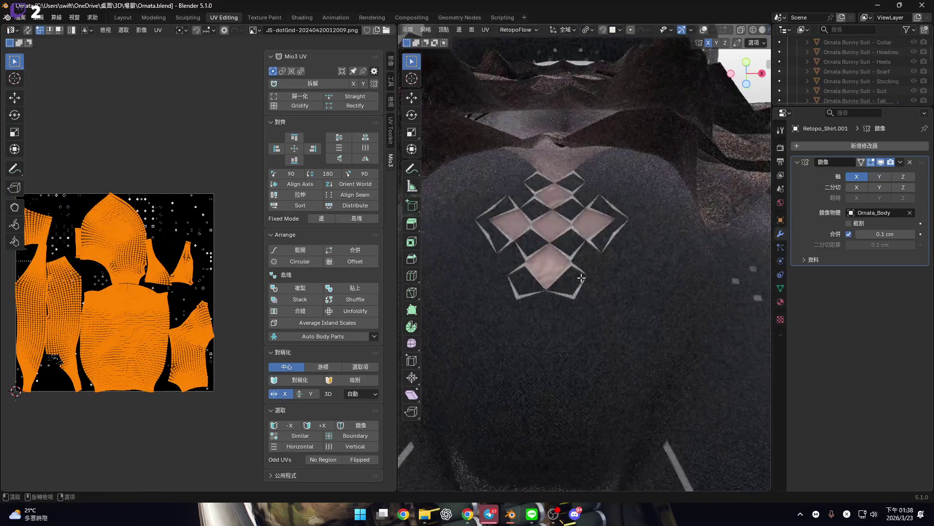
pyautogui.scroll(8, 586, 299)
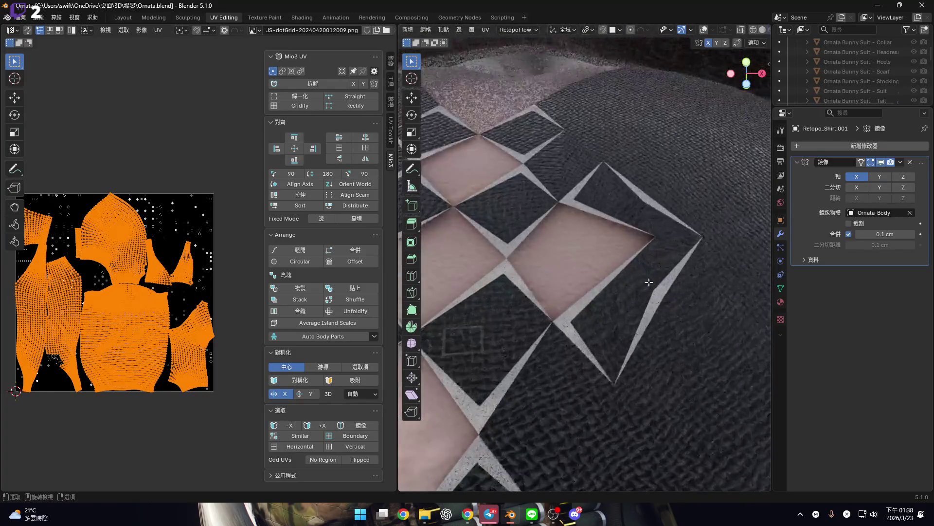
pyautogui.moveTo(593, 292); pyautogui.dragTo(592, 324, button='middle')
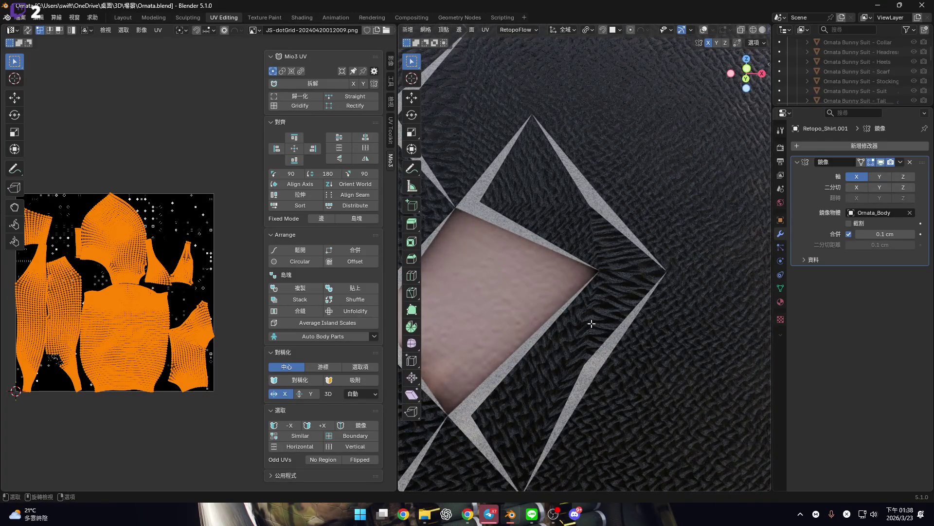
pyautogui.scroll(-10, 590, 324)
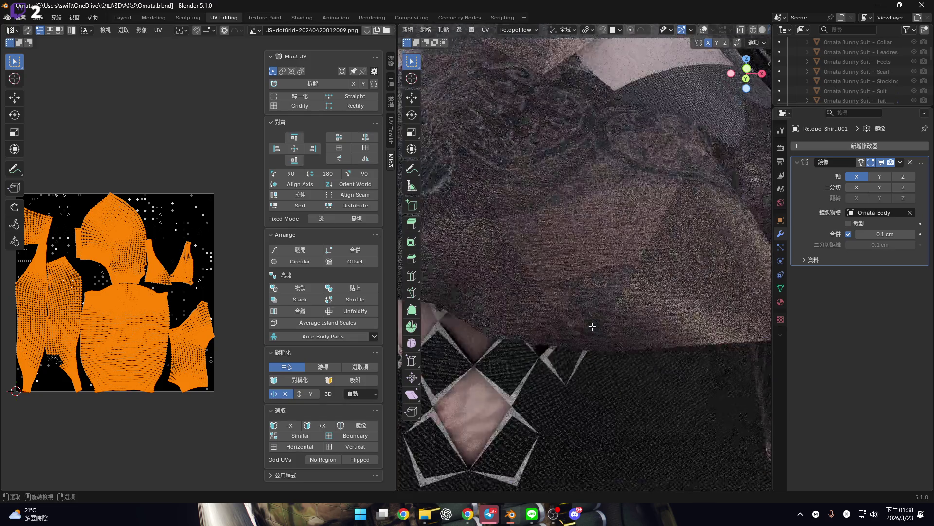
pyautogui.moveTo(558, 357); pyautogui.dragTo(574, 258, button='middle')
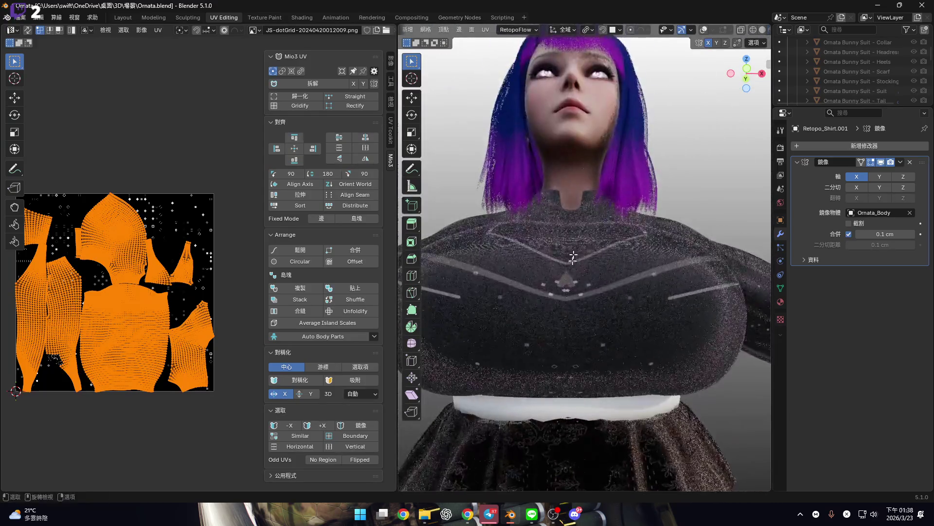
# Keep toggling the two UV layouts from front and side views, ending on the earlier layout
pyautogui.hotkey('ctrl', 'z')
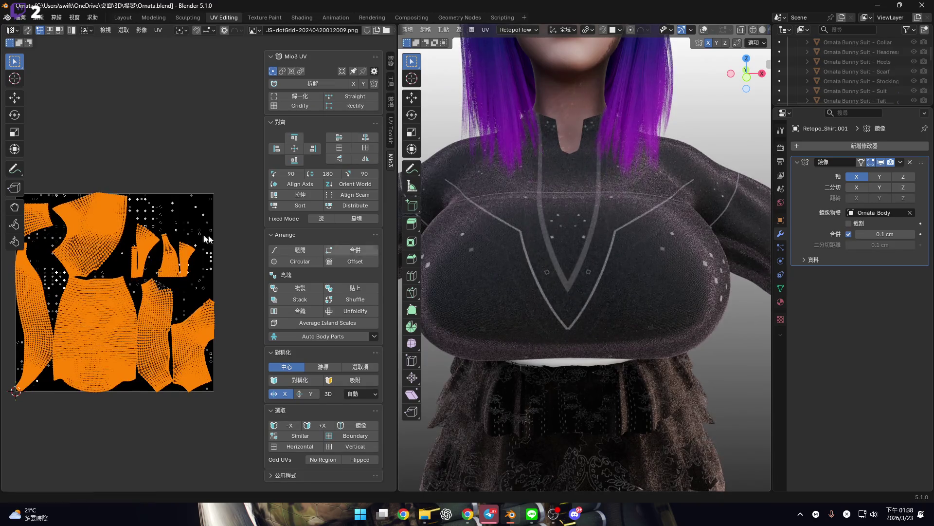
pyautogui.hotkey('ctrl', 'z')
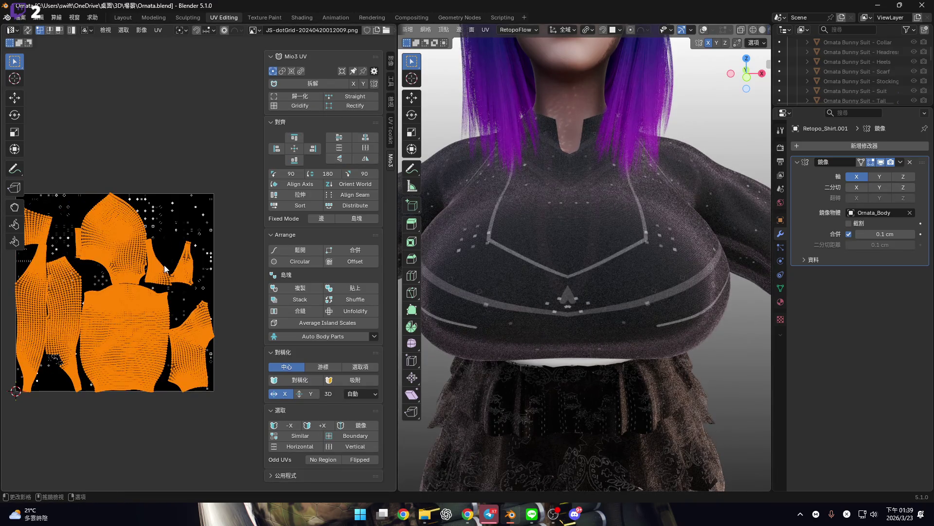
pyautogui.scroll(2, 166, 269)
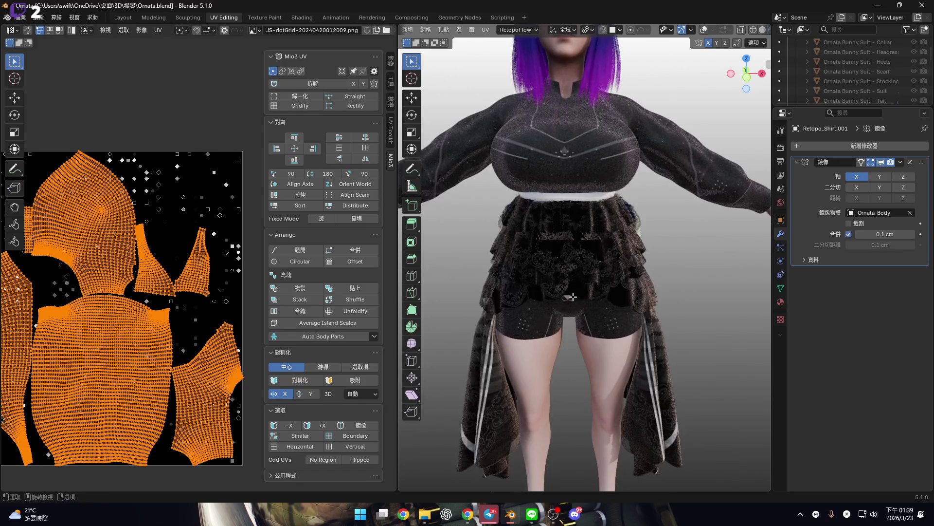
pyautogui.moveTo(579, 343); pyautogui.dragTo(573, 312, button='middle')
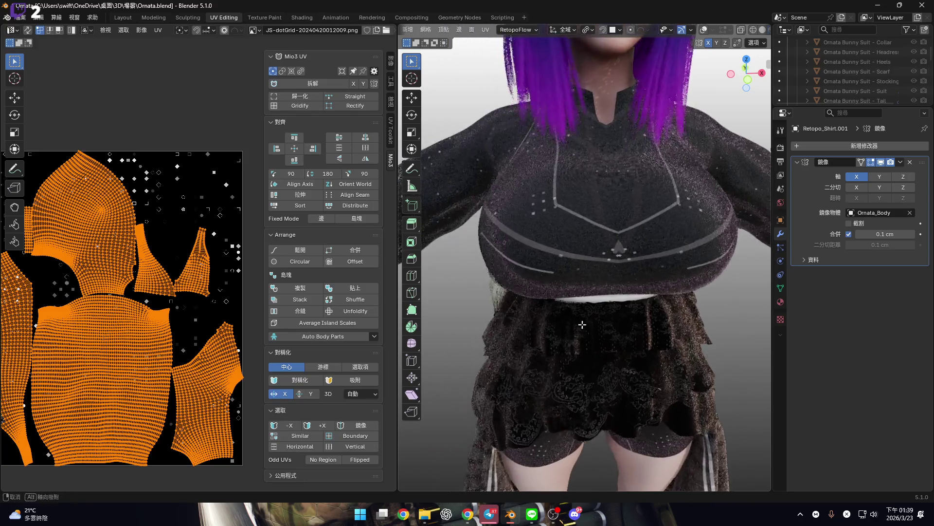
pyautogui.hotkey('ctrl', 'z')
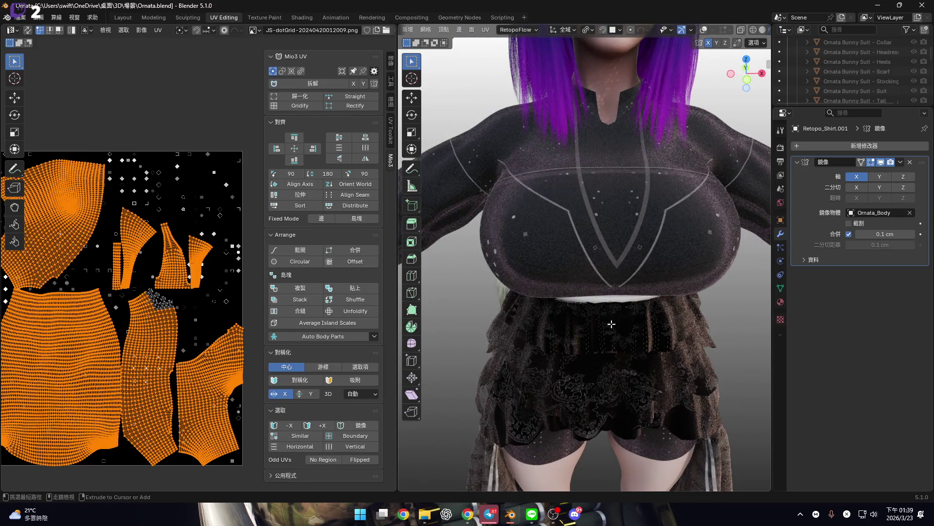
pyautogui.hotkey('ctrl', 'z')
pyautogui.moveTo(610, 314)
pyautogui.mouseDown(button='middle')
pyautogui.moveTo(559, 299)
pyautogui.moveTo(635, 308)
pyautogui.moveTo(536, 285)
pyautogui.moveTo(574, 295)
pyautogui.moveTo(562, 294)
pyautogui.moveTo(555, 388)
pyautogui.moveTo(587, 313)
pyautogui.mouseUp(button='middle')
pyautogui.hotkey('ctrl', 'z')
pyautogui.scroll(8, 586, 313)
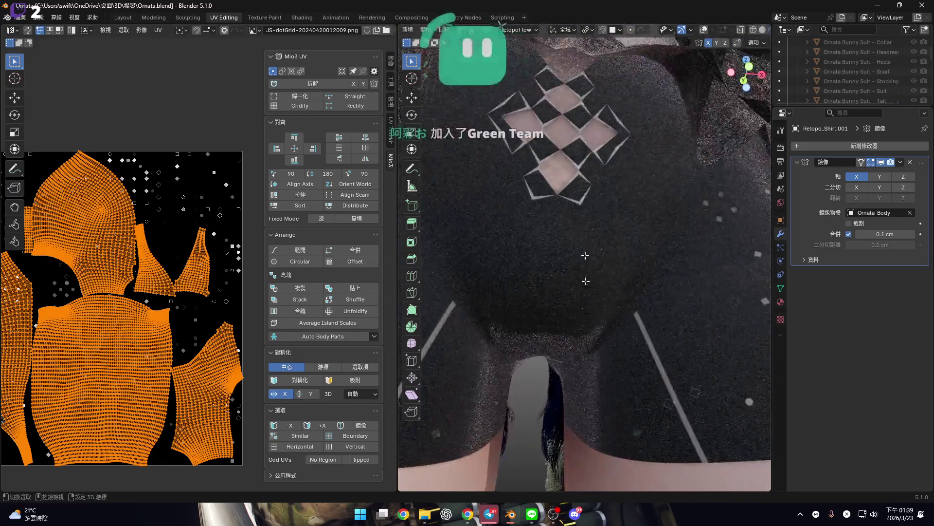
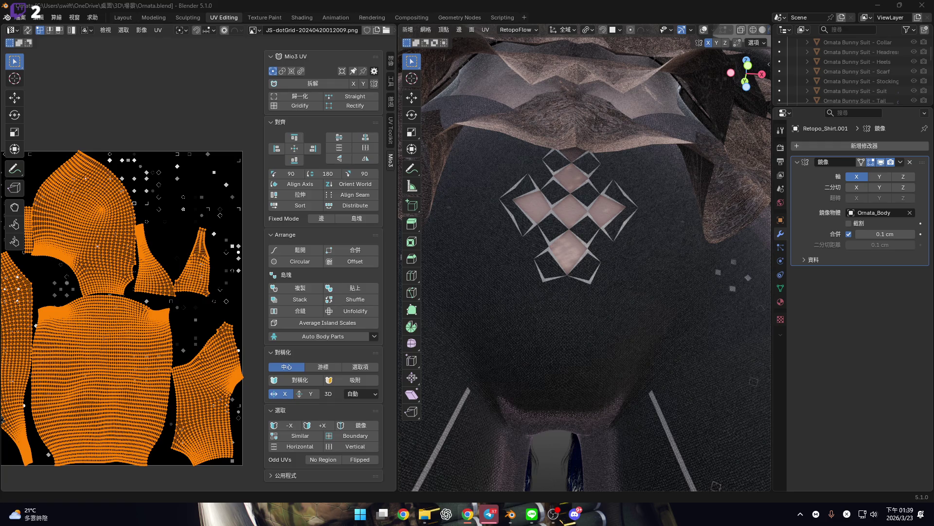
# Show overlays and select the shirt faces around the chest diamond cutouts
pyautogui.moveTo(510, 249); pyautogui.dragTo(662, 73, button='middle')
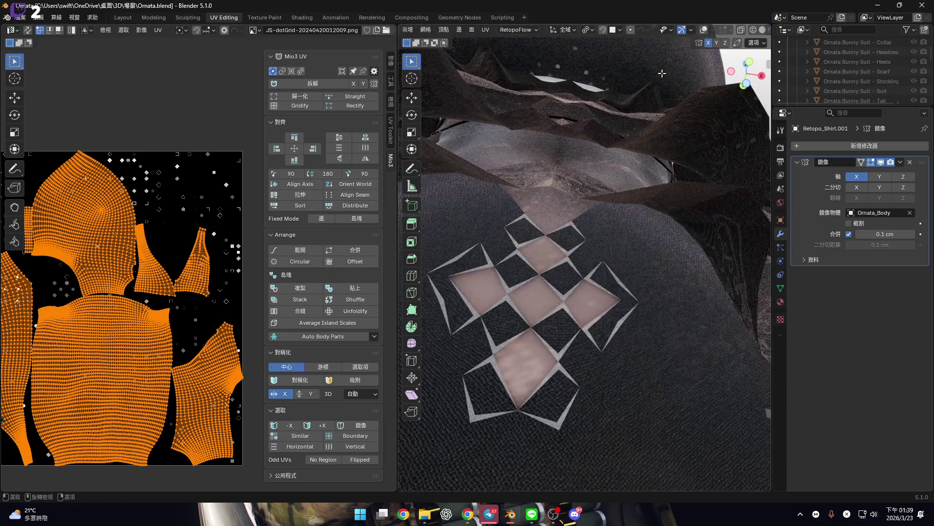
pyautogui.click(704, 30)
pyautogui.moveTo(584, 219)
pyautogui.mouseDown(button='middle')
pyautogui.moveTo(548, 195)
pyautogui.moveTo(543, 215)
pyautogui.mouseUp(button='middle')
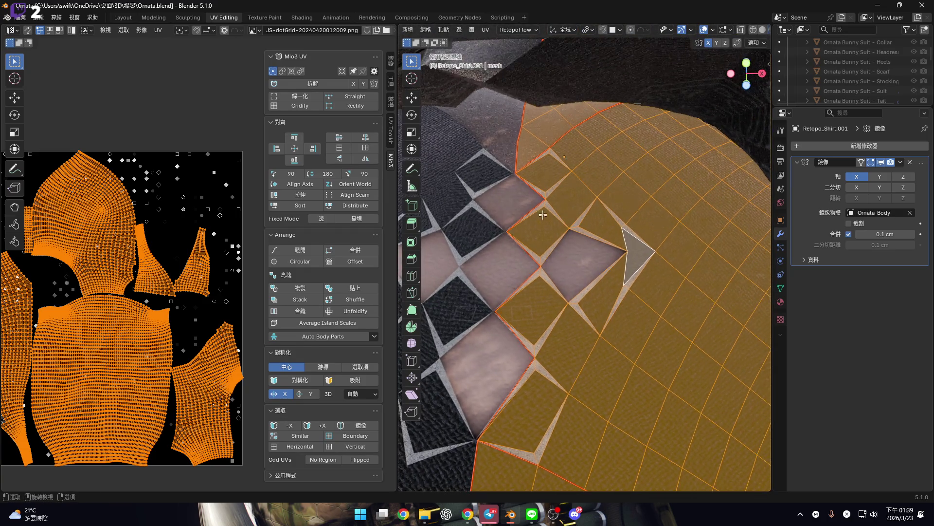
pyautogui.hotkey('alt', 'a')
pyautogui.moveTo(488, 149)
pyautogui.mouseDown(button='middle')
pyautogui.moveTo(518, 162)
pyautogui.moveTo(517, 173)
pyautogui.mouseUp(button='middle')
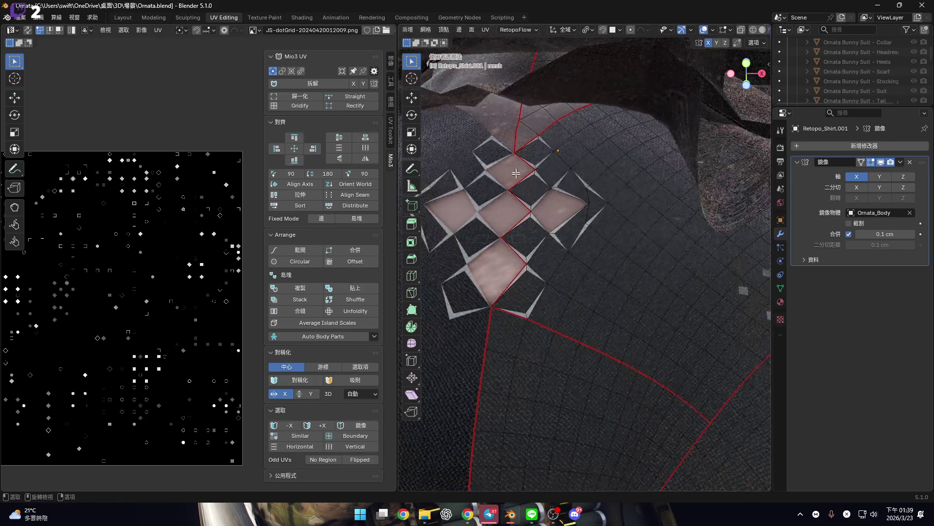
pyautogui.moveTo(521, 154)
pyautogui.mouseDown()
pyautogui.moveTo(588, 197)
pyautogui.moveTo(596, 239)
pyautogui.moveTo(530, 297)
pyautogui.moveTo(571, 226)
pyautogui.mouseUp()
pyautogui.press('Escape')
pyautogui.moveTo(587, 211); pyautogui.dragTo(589, 229, button='middle')
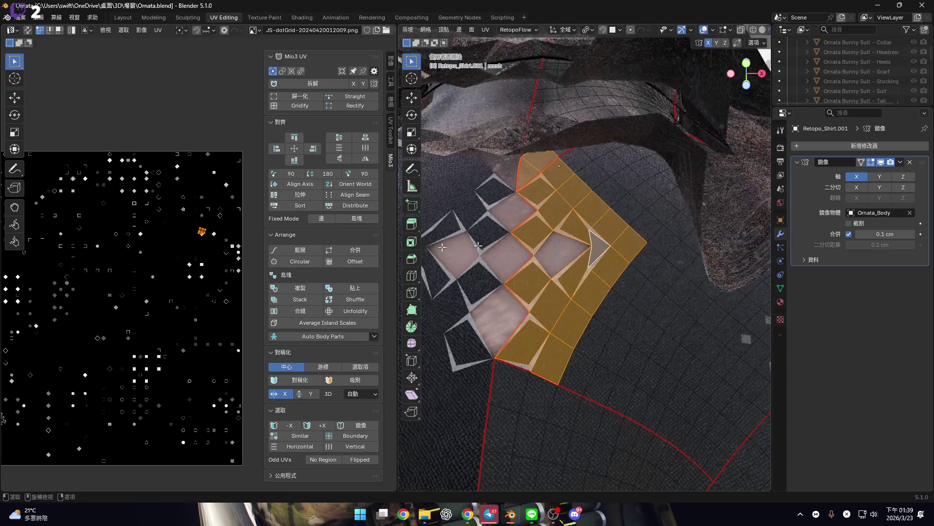
pyautogui.scroll(3, 220, 232)
pyautogui.scroll(3, 97, 249)
pyautogui.moveTo(594, 292); pyautogui.dragTo(601, 253, button='middle')
# Unwrap the chest faces with Minimum Stretch, then deselect them and select all faces
pyautogui.press('u')
pyautogui.click(600, 250)
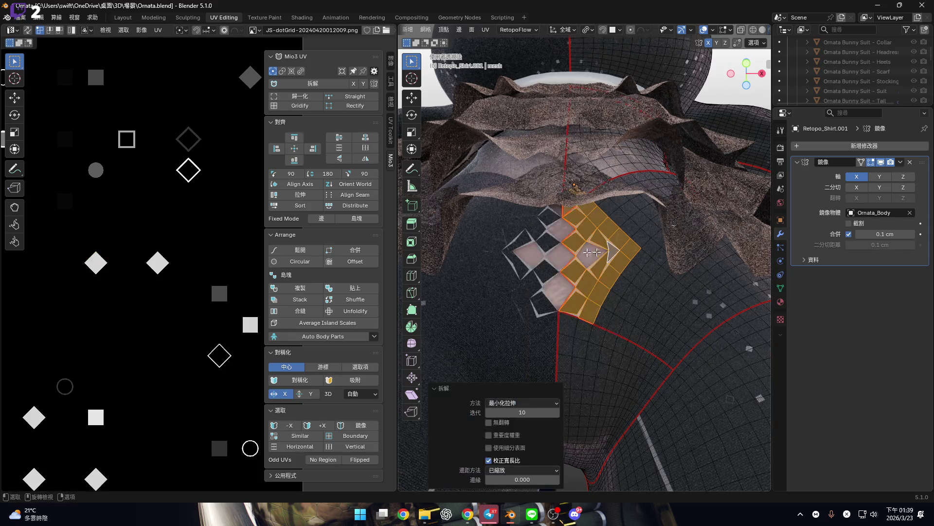
pyautogui.scroll(-5, 113, 304)
pyautogui.scroll(6, 564, 271)
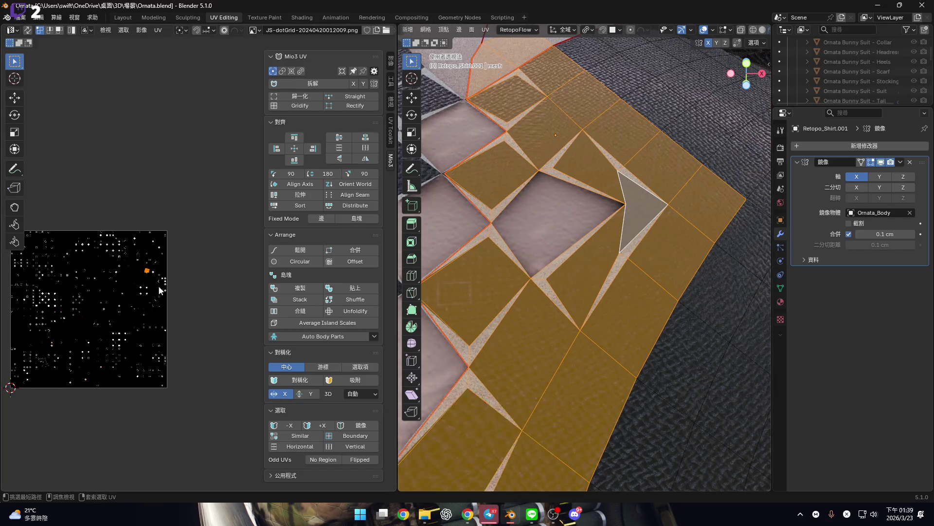
pyautogui.hotkey('alt', 'a')
pyautogui.moveTo(626, 275); pyautogui.dragTo(605, 269, button='middle')
pyautogui.press('a')
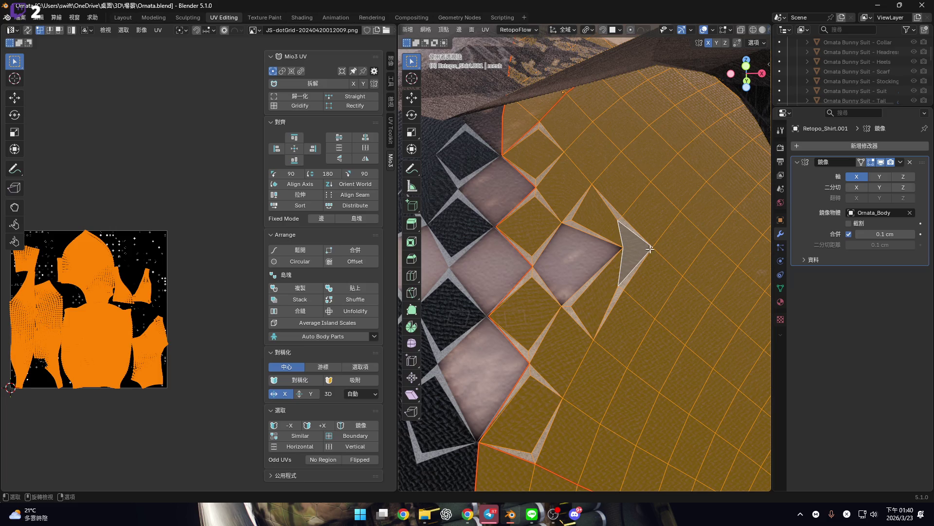
# Unwrap all shirt faces with Minimum Stretch
pyautogui.moveTo(661, 245)
pyautogui.mouseDown(button='middle')
pyautogui.moveTo(627, 241)
pyautogui.moveTo(618, 256)
pyautogui.mouseUp(button='middle')
pyautogui.press('u')
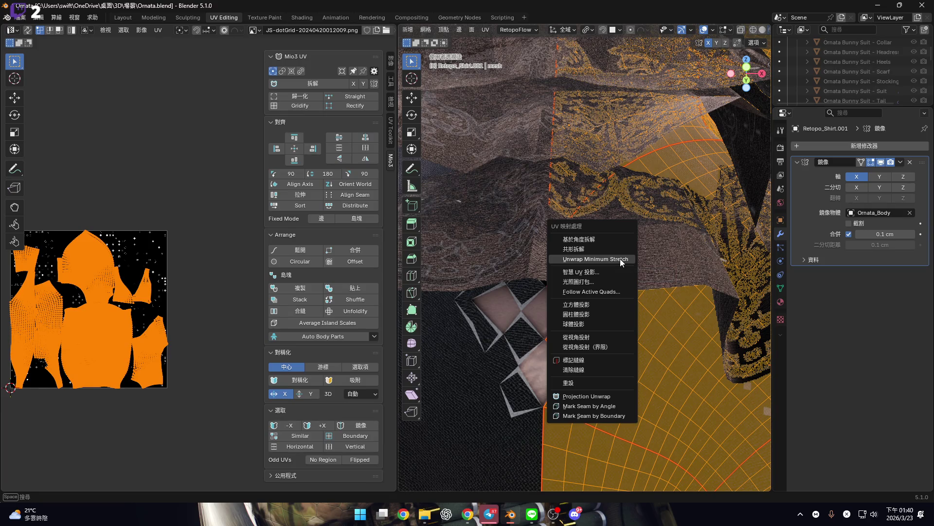
pyautogui.press('Return')
# From front orthographic view, Normalize the UV islands with Mio3 UV
pyautogui.moveTo(608, 272)
pyautogui.mouseDown(button='middle')
pyautogui.moveTo(594, 252)
pyautogui.moveTo(575, 327)
pyautogui.moveTo(614, 253)
pyautogui.mouseUp(button='middle')
pyautogui.scroll(3, 614, 253)
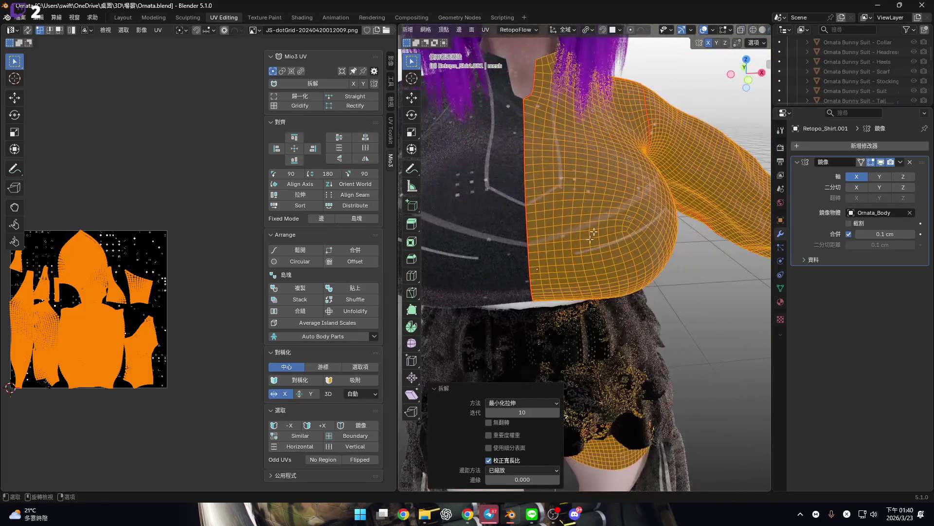
pyautogui.press('KP_1')
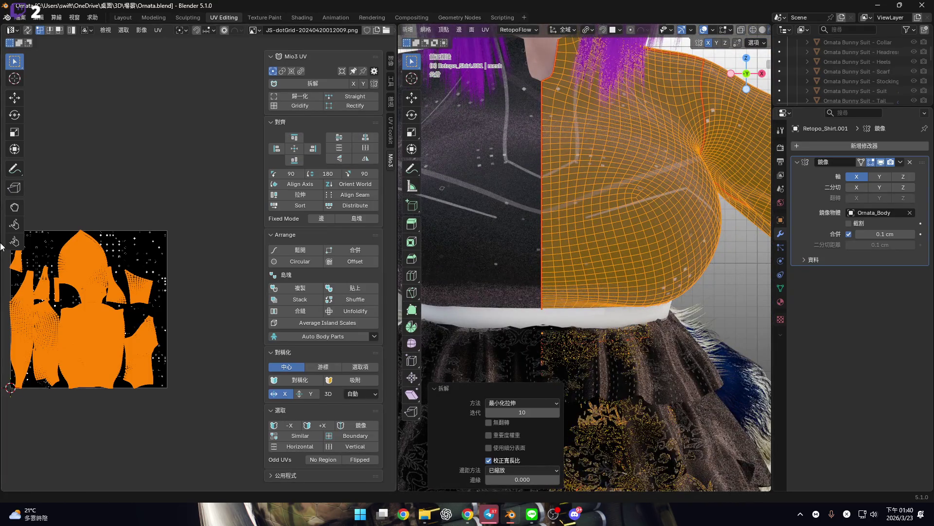
pyautogui.scroll(6, 222, 275)
pyautogui.click(314, 98)
pyautogui.scroll(2, 150, 278)
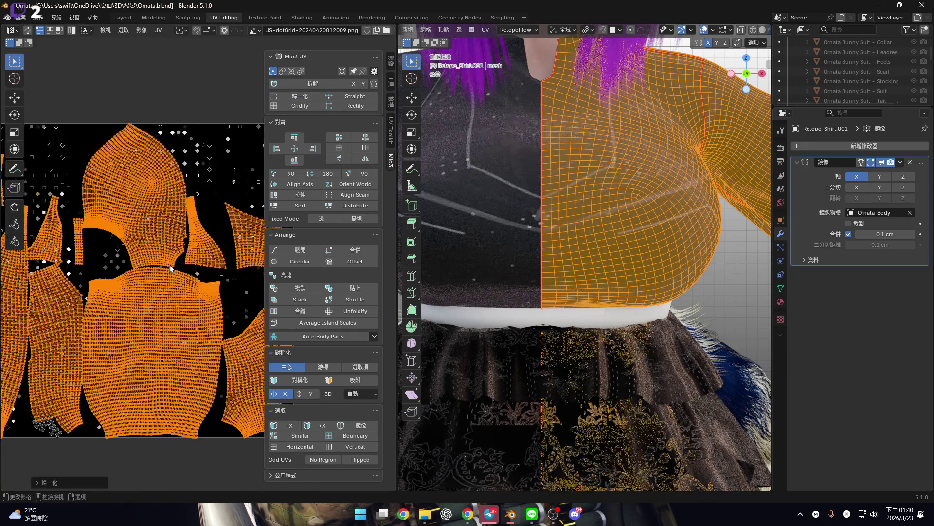
# Hide the sidebar and move the small right-hand UV island to the top-left
pyautogui.press('n')
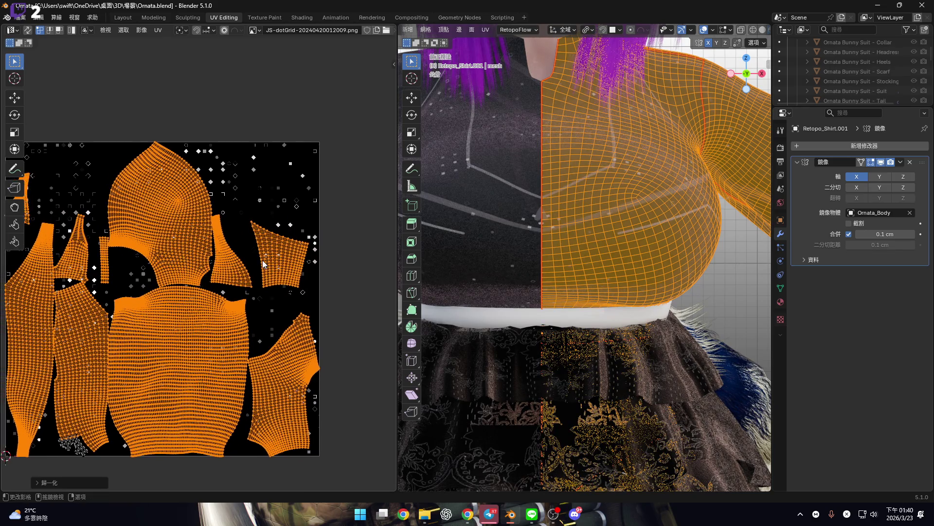
pyautogui.moveTo(260, 214); pyautogui.dragTo(259, 215)
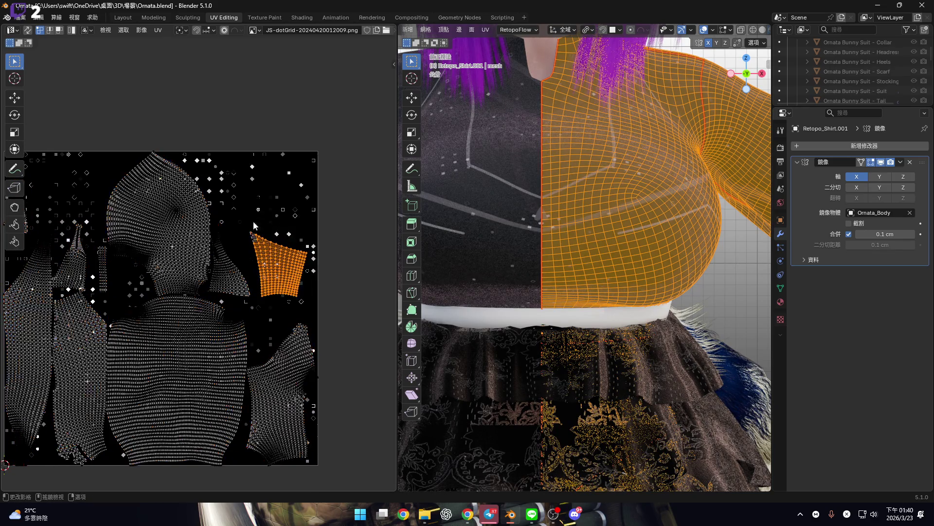
pyautogui.scroll(3, 256, 243)
pyautogui.scroll(-5, 272, 273)
pyautogui.scroll(3, 286, 263)
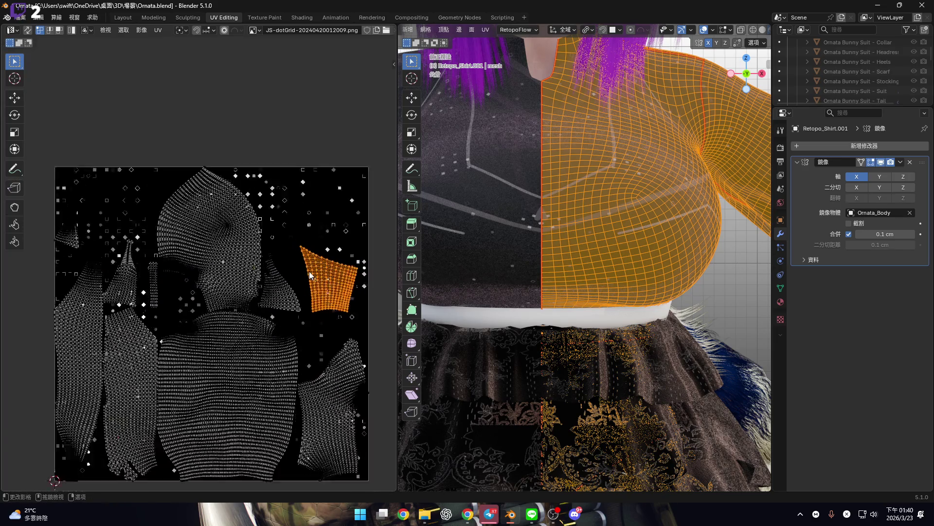
pyautogui.scroll(-2, 310, 278)
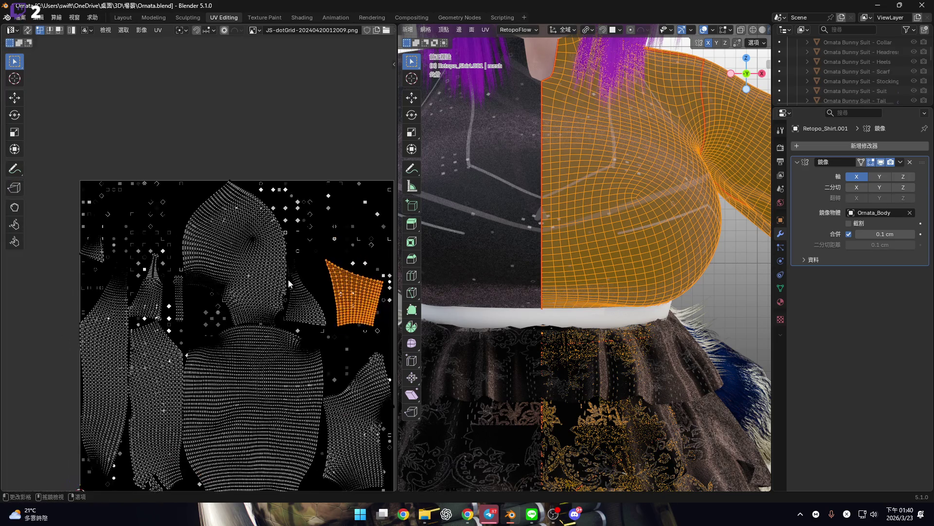
pyautogui.press('g')
pyautogui.click(62, 201)
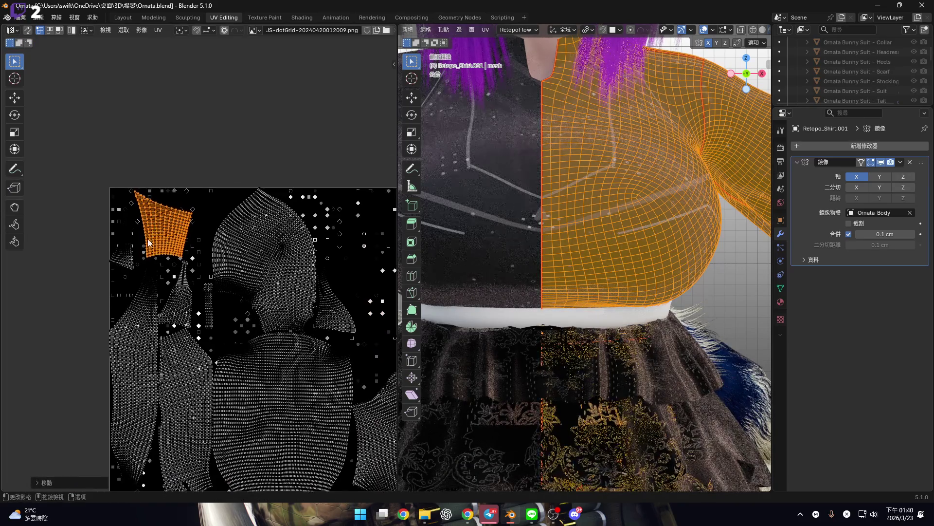
pyautogui.scroll(4, 177, 253)
pyautogui.scroll(-2, 207, 252)
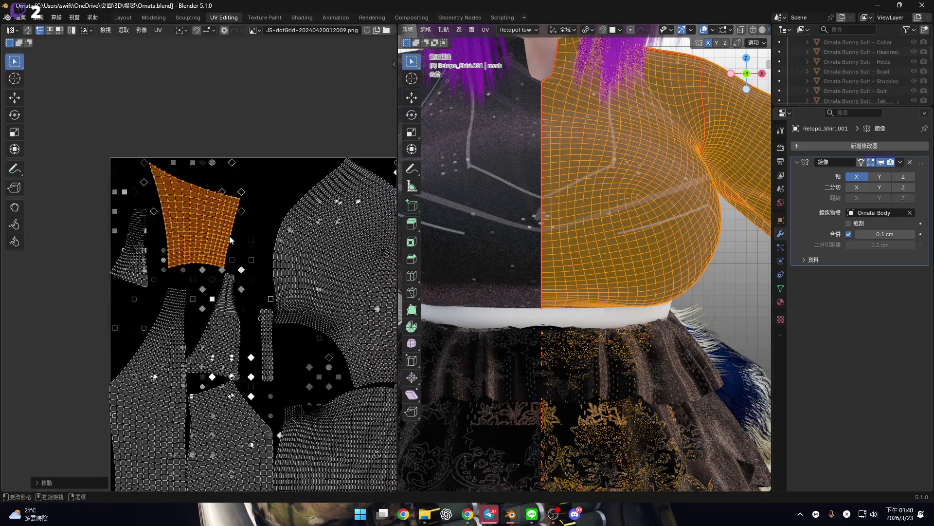
pyautogui.scroll(5, 216, 308)
pyautogui.scroll(-3, 316, 285)
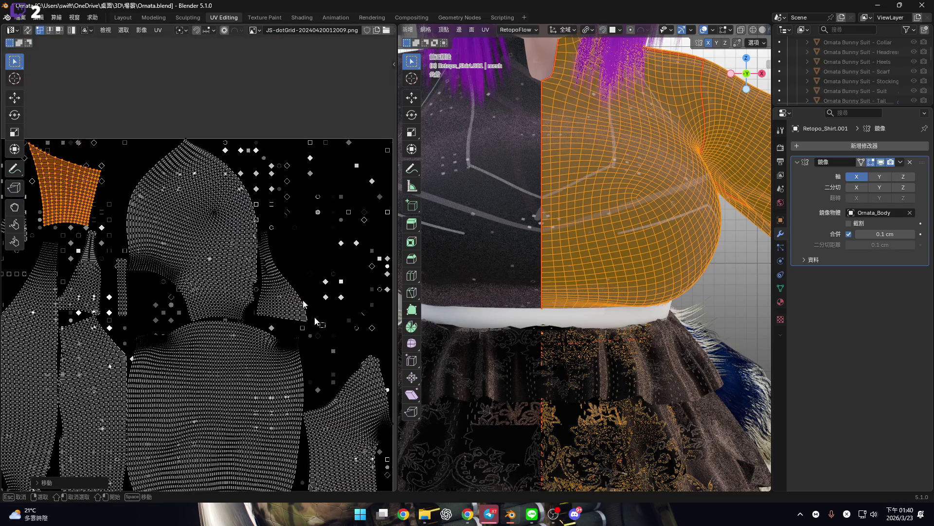
# Rotate the narrow sleeve island 180° with r180 and reposition it
pyautogui.click(303, 304)
pyautogui.scroll(5, 274, 263)
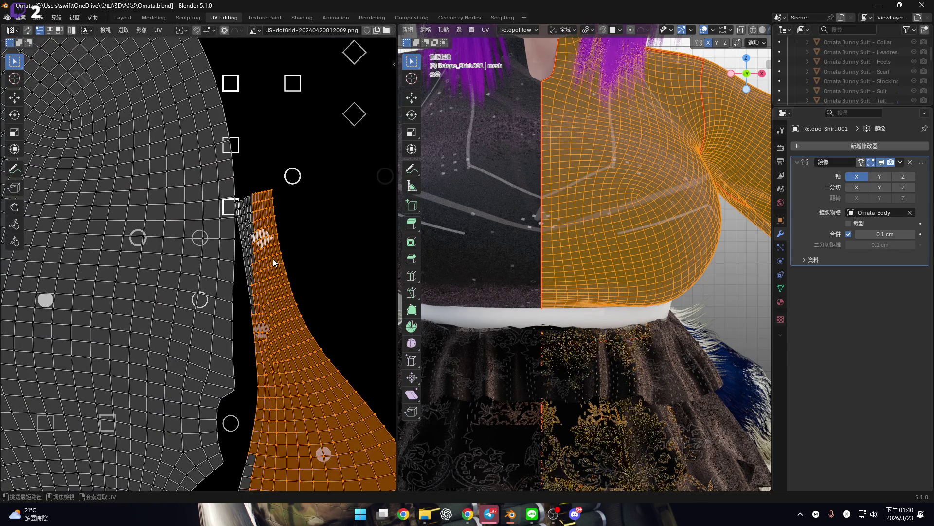
pyautogui.scroll(-5, 275, 262)
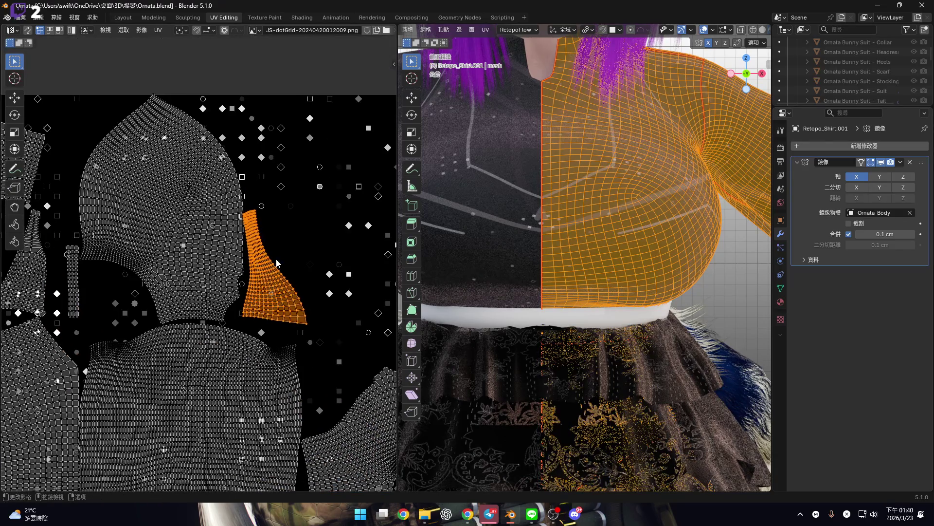
pyautogui.write('r180')
pyautogui.press('Return')
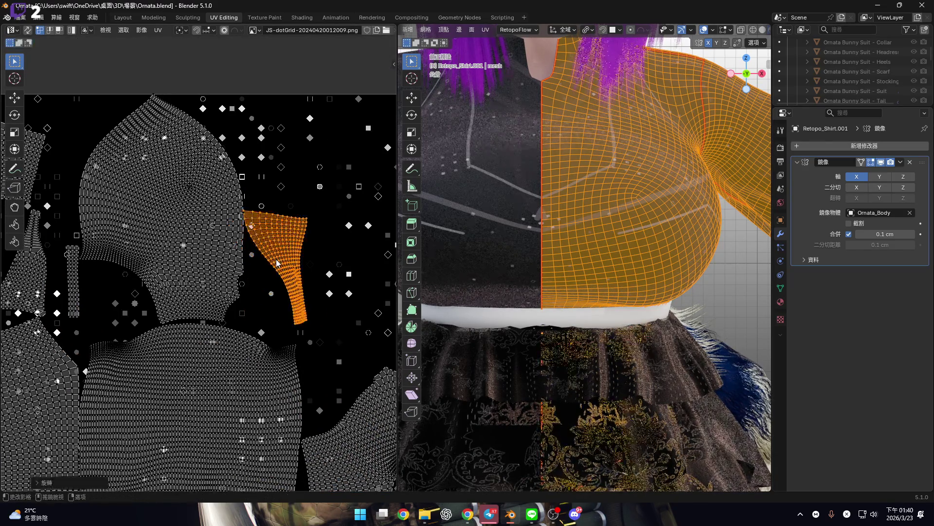
pyautogui.moveTo(303, 260); pyautogui.dragTo(263, 222, button='middle')
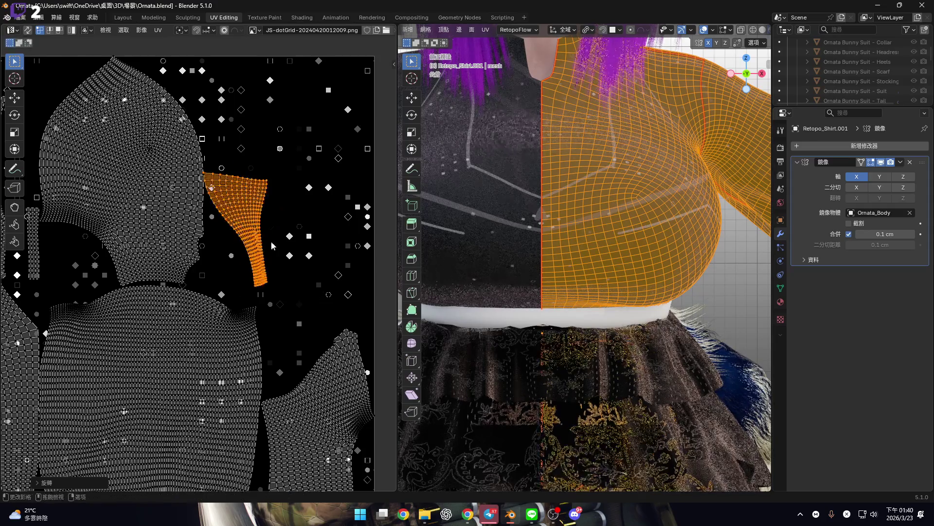
pyautogui.press('g')
pyautogui.click(309, 336)
pyautogui.scroll(3, 312, 341)
# Rotate the tapered sleeve island and place it beside the front panel
pyautogui.press('r')
pyautogui.click(316, 368)
pyautogui.scroll(3, 255, 320)
pyautogui.press('g')
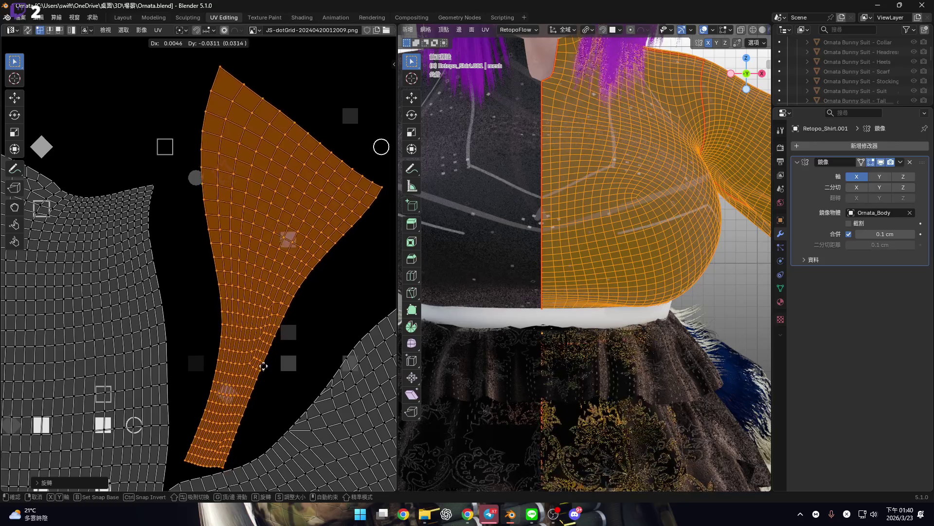
pyautogui.click(264, 366)
pyautogui.scroll(-5, 261, 330)
# Box-select the narrow strip island and move it into the gap left of the large island
pyautogui.click(257, 292)
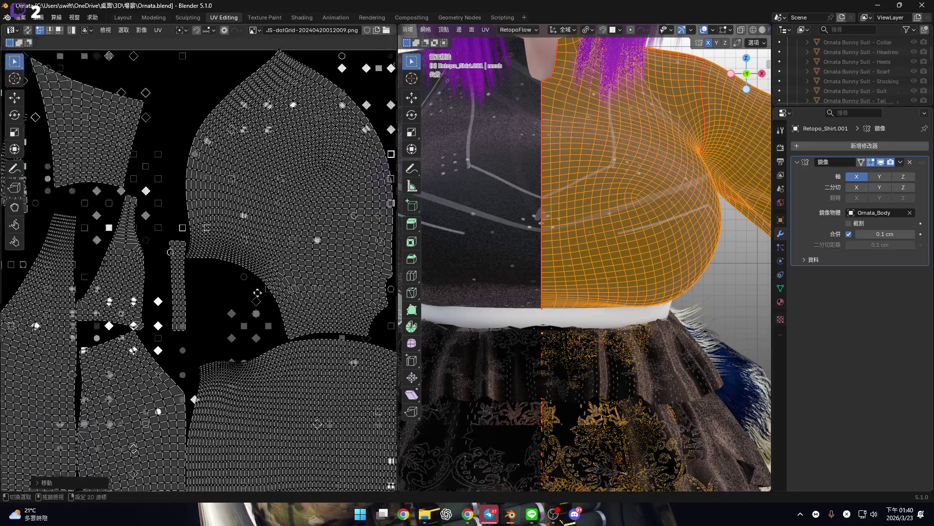
pyautogui.scroll(3, 255, 323)
pyautogui.scroll(1, 258, 341)
pyautogui.press('b')
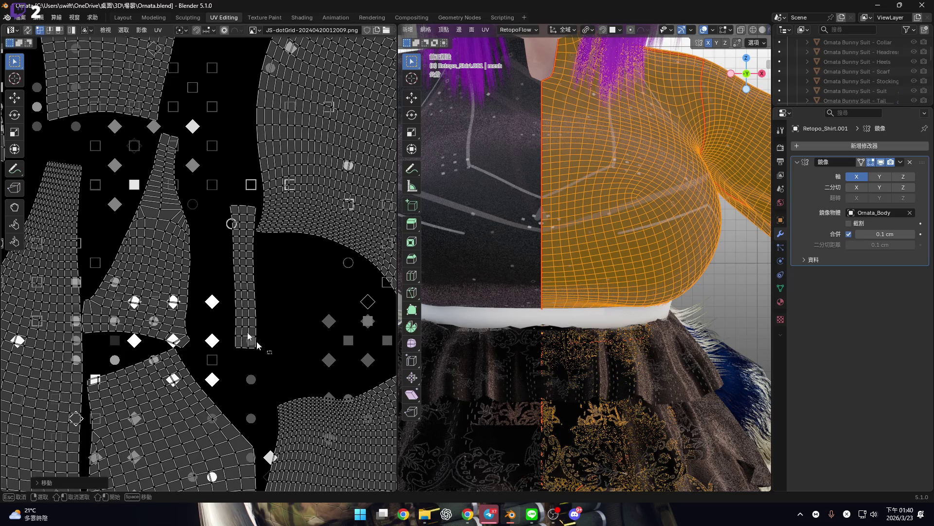
pyautogui.moveTo(257, 345); pyautogui.dragTo(219, 293)
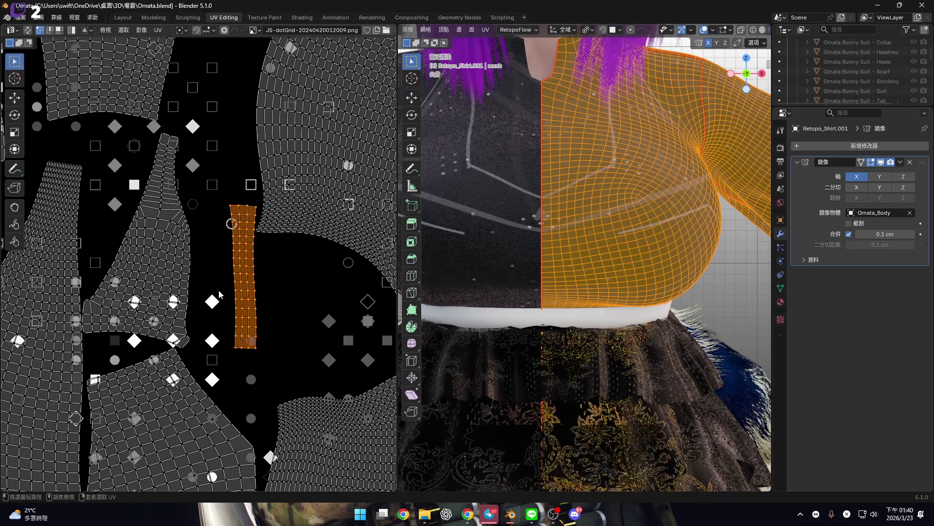
pyautogui.scroll(-3, 219, 294)
pyautogui.scroll(2, 232, 287)
pyautogui.press('g')
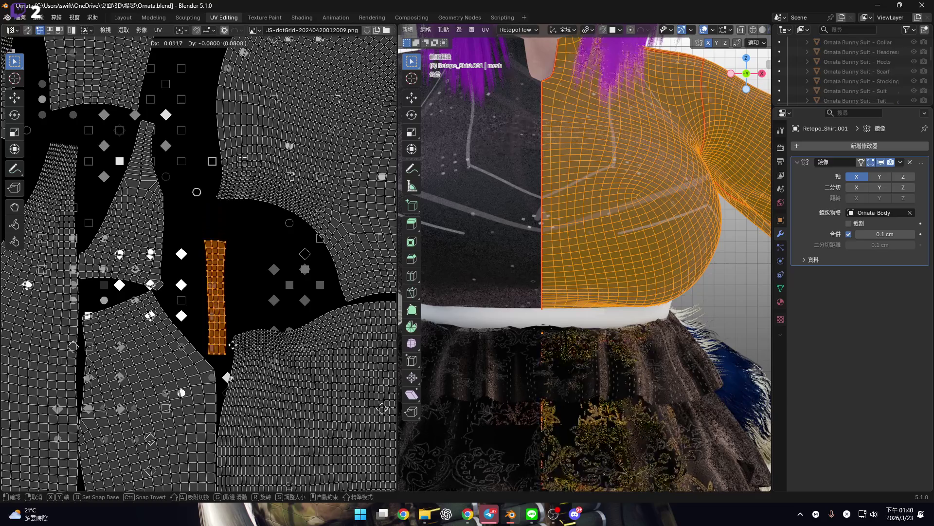
pyautogui.click(234, 317)
pyautogui.scroll(-3, 247, 253)
pyautogui.scroll(2, 246, 267)
pyautogui.scroll(-1, 281, 271)
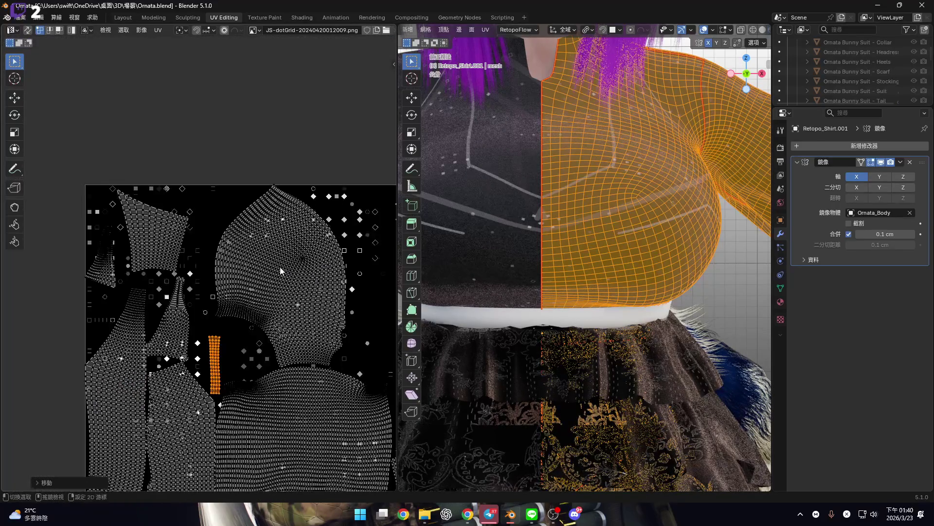
# Select the large front panel island and frame it in the view
pyautogui.moveTo(281, 271); pyautogui.dragTo(251, 277, button='middle')
pyautogui.moveTo(212, 156); pyautogui.dragTo(355, 364)
pyautogui.scroll(3, 354, 358)
pyautogui.moveTo(270, 317)
pyautogui.mouseDown()
pyautogui.moveTo(280, 308)
pyautogui.moveTo(281, 237)
pyautogui.mouseUp()
pyautogui.rightClick(281, 237)
pyautogui.press('KP_Decimal')
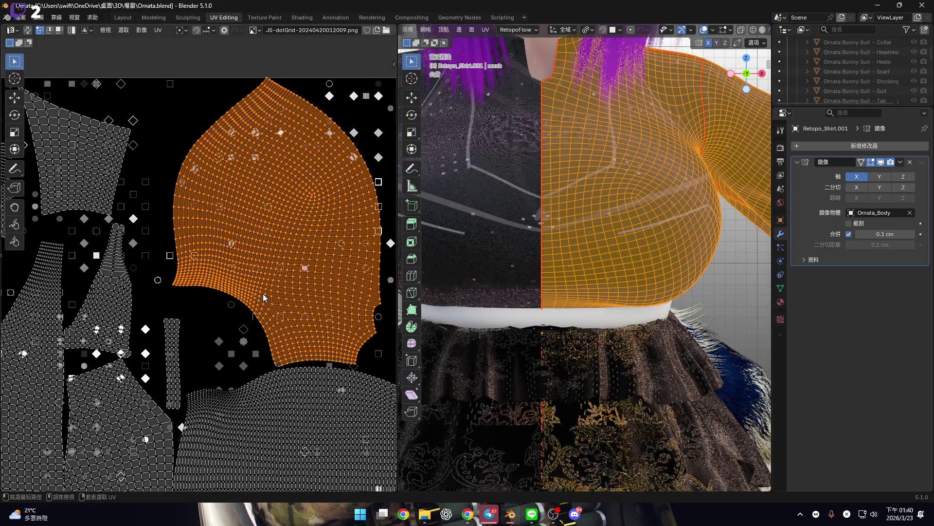
# Hide the edit mesh, rotate the shirt UV island 45°, and slide it along X
pyautogui.keyDown('ctrl'); pyautogui.scroll(-2, 263, 293); pyautogui.keyUp('ctrl')
pyautogui.click(704, 30)
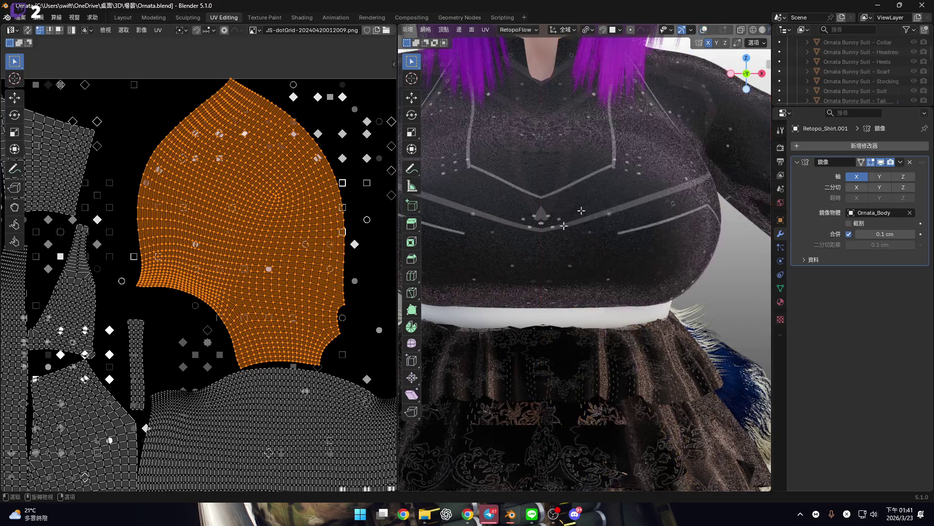
pyautogui.keyDown('ctrl'); pyautogui.scroll(-2, 217, 261); pyautogui.keyUp('ctrl')
pyautogui.scroll(-2, 224, 281)
pyautogui.scroll(1, 325, 262)
pyautogui.press('r')
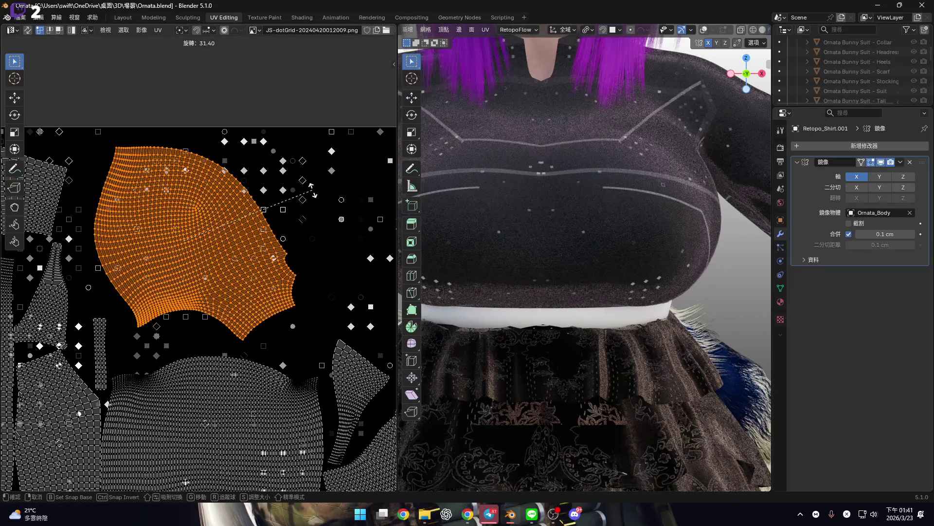
pyautogui.write('45')
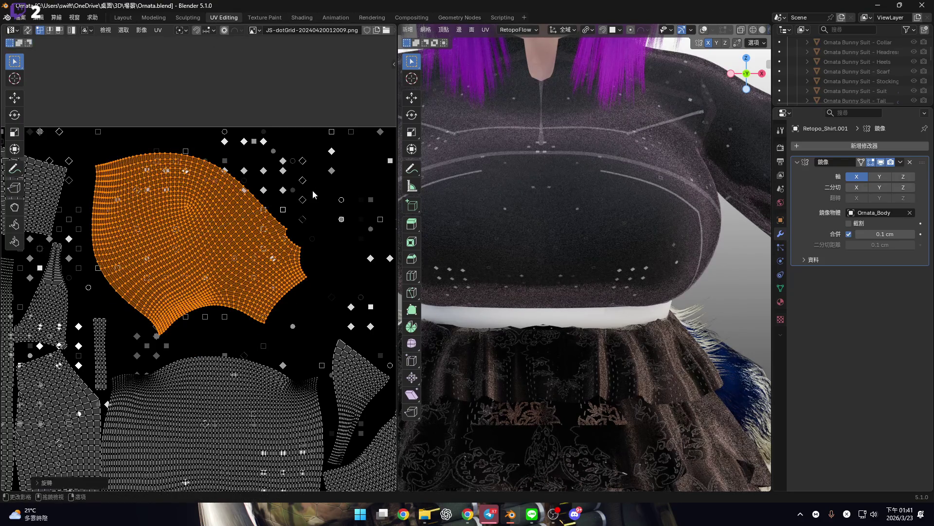
pyautogui.scroll(-2, 325, 233)
pyautogui.press('g')
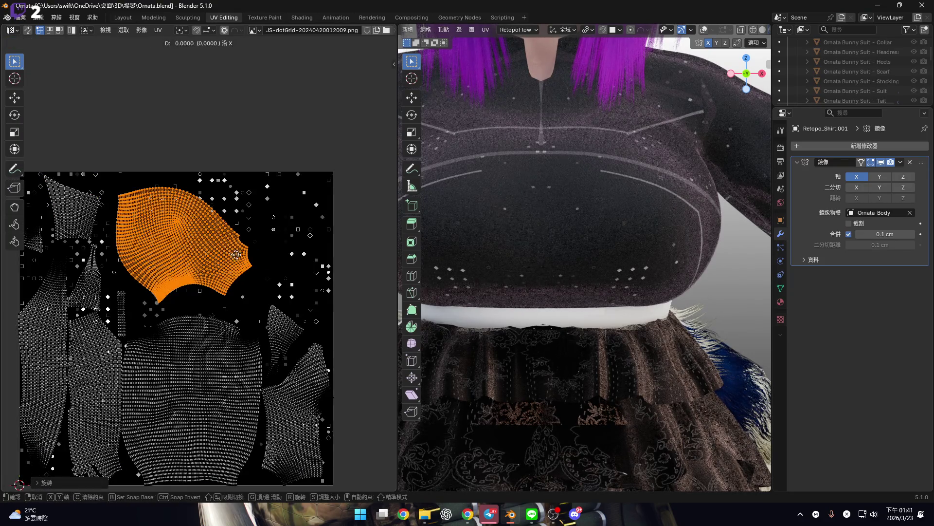
pyautogui.press('x')
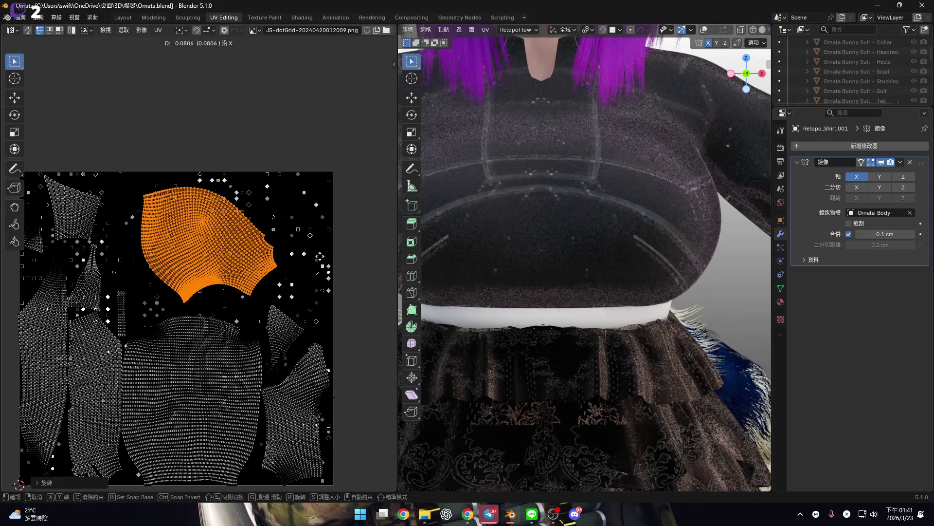
pyautogui.click(315, 256)
pyautogui.scroll(-4, 586, 234)
# Nudge the island slightly left along X to fine-tune its position
pyautogui.moveTo(586, 234)
pyautogui.mouseDown(button='middle')
pyautogui.moveTo(566, 214)
pyautogui.moveTo(646, 242)
pyautogui.moveTo(653, 232)
pyautogui.moveTo(560, 207)
pyautogui.mouseUp(button='middle')
pyautogui.press('g')
pyautogui.press('x')
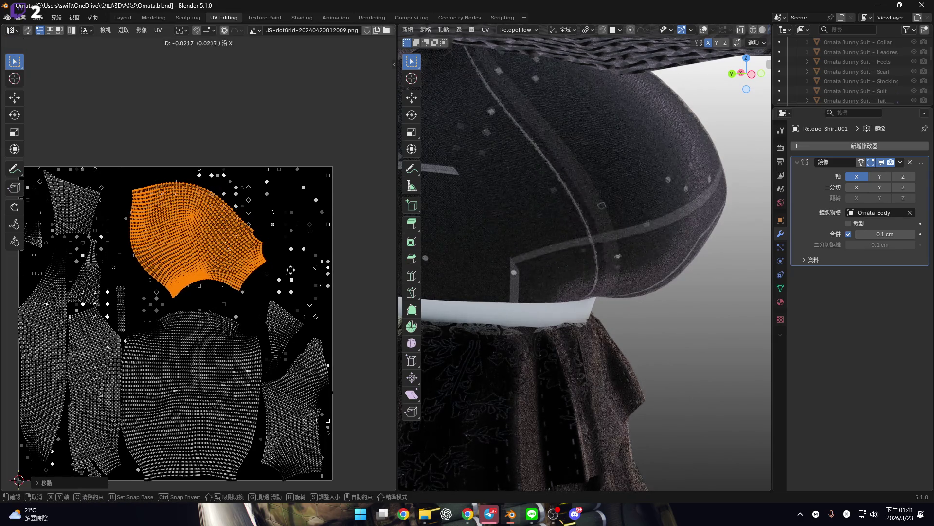
pyautogui.click(290, 270)
pyautogui.scroll(5, 562, 275)
pyautogui.scroll(-5, 560, 280)
pyautogui.moveTo(560, 279)
pyautogui.mouseDown(button='middle')
pyautogui.moveTo(540, 238)
pyautogui.moveTo(487, 273)
pyautogui.mouseUp(button='middle')
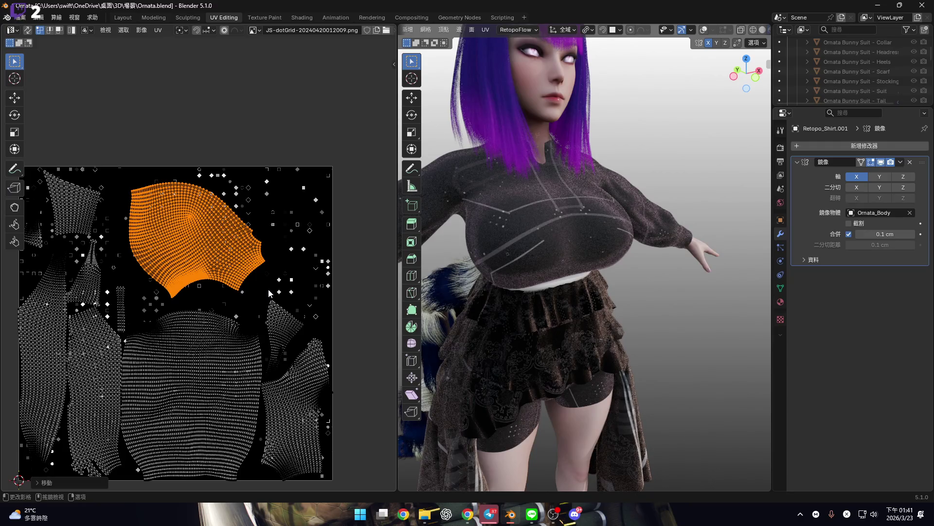
# Select all UV islands and Normalize them (歸一化) in the Mio3 UV panel
pyautogui.press('n')
pyautogui.scroll(2, 269, 286)
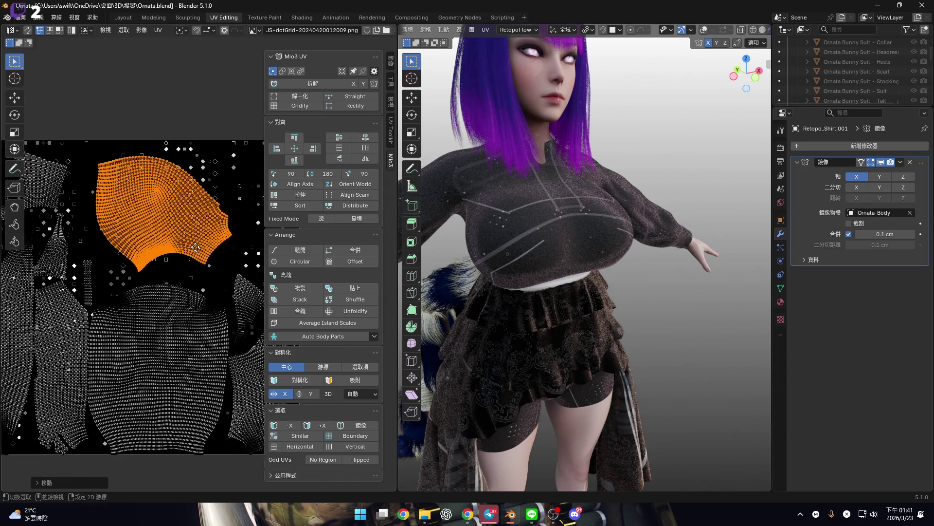
pyautogui.press('a')
pyautogui.click(299, 96)
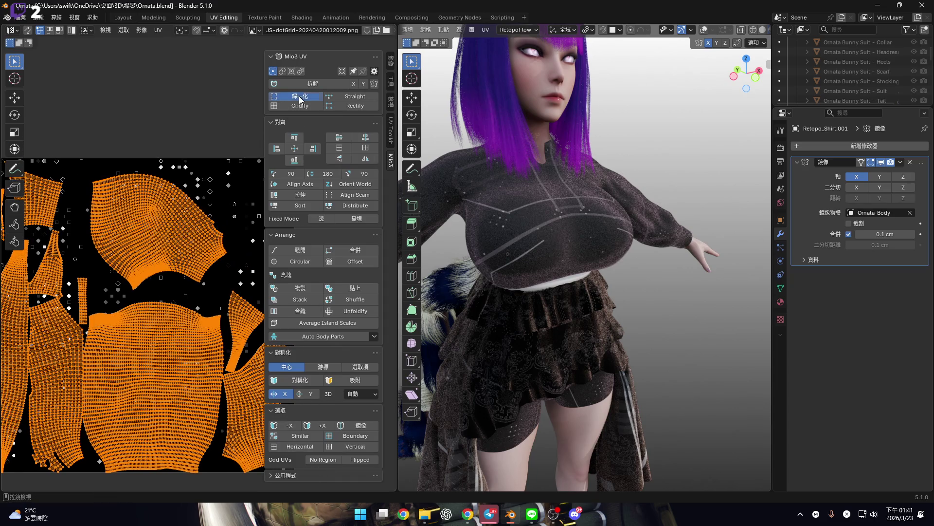
pyautogui.moveTo(560, 258); pyautogui.dragTo(602, 266, button='middle')
pyautogui.scroll(6, 603, 265)
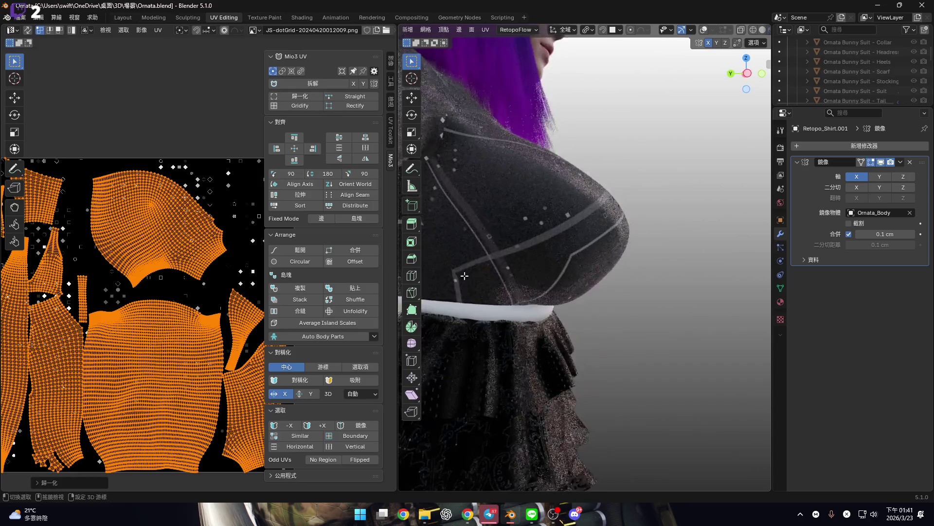
# Select the upper shirt UV island and center it in the UV view
pyautogui.moveTo(90, 165)
pyautogui.mouseDown()
pyautogui.moveTo(243, 295)
pyautogui.moveTo(220, 281)
pyautogui.mouseUp()
pyautogui.click(220, 282)
pyautogui.click(111, 255)
pyautogui.scroll(4, 111, 255)
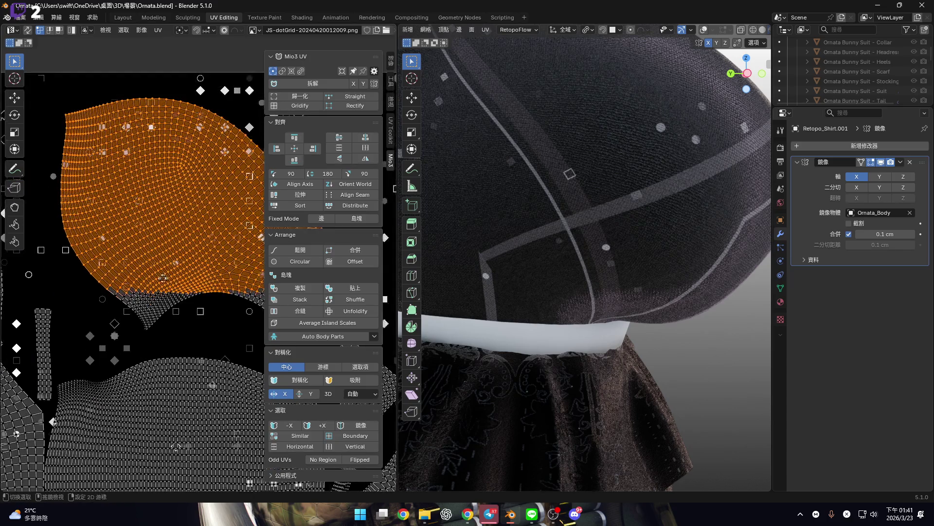
pyautogui.press('c')
pyautogui.press('Escape')
pyautogui.moveTo(164, 274); pyautogui.dragTo(180, 269, button='middle')
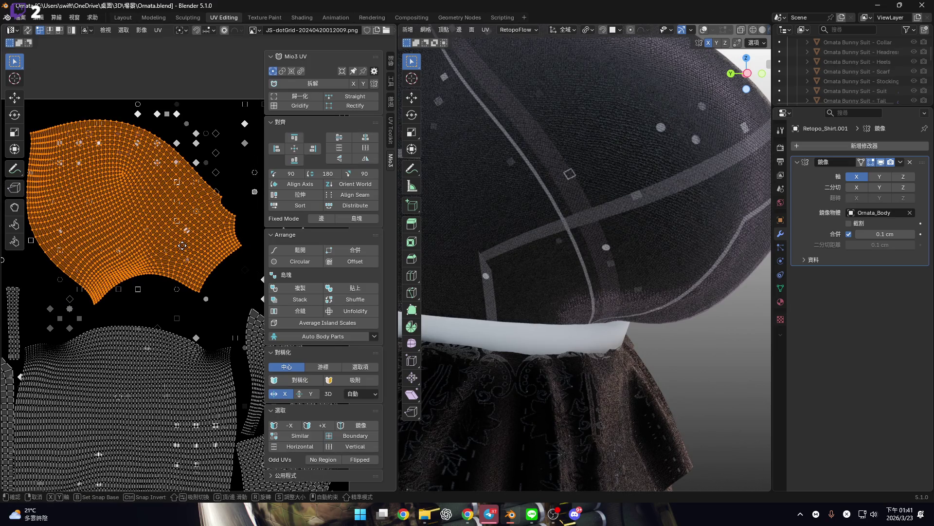
# Nudge the upper island a tiny distance along Y, then switch to the Layout workspace
pyautogui.press('g')
pyautogui.press('y')
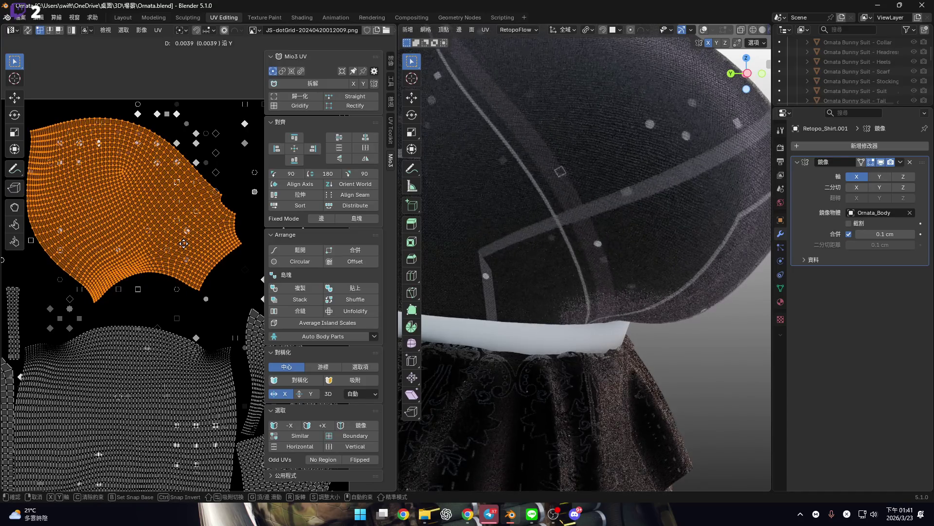
pyautogui.click(602, 262)
pyautogui.scroll(-5, 603, 262)
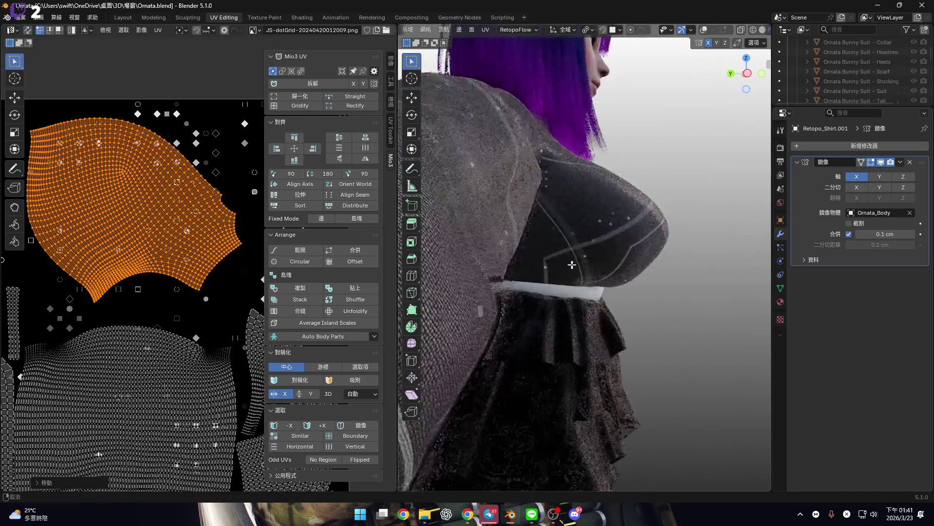
pyautogui.scroll(5, 521, 271)
pyautogui.moveTo(521, 272)
pyautogui.mouseDown(button='middle')
pyautogui.moveTo(484, 271)
pyautogui.moveTo(554, 277)
pyautogui.moveTo(586, 291)
pyautogui.mouseUp(button='middle')
pyautogui.scroll(-3, 554, 276)
pyautogui.scroll(-3, 146, 301)
pyautogui.scroll(4, 586, 291)
pyautogui.scroll(-5, 586, 291)
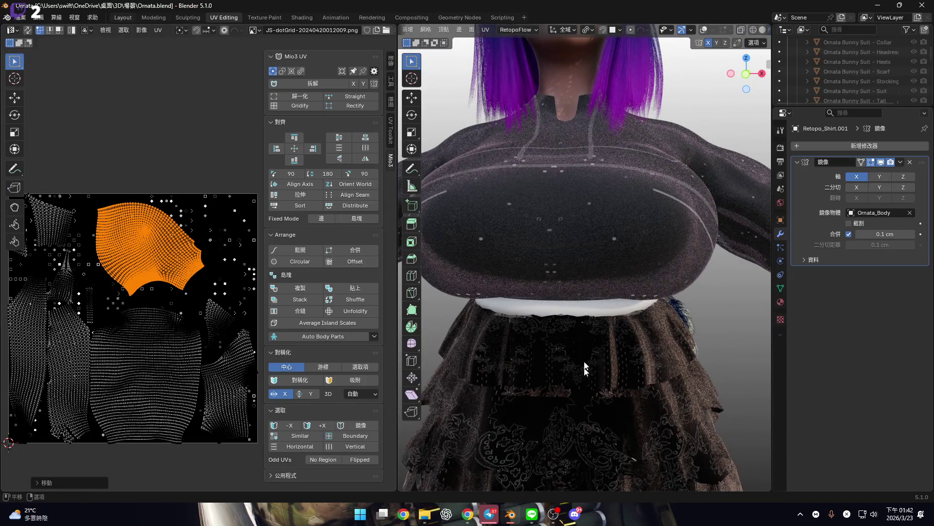
pyautogui.hotkey('ctrl', 'pageup')
pyautogui.hotkey('ctrl', 'pageup')
pyautogui.hotkey('ctrl', 'pageup')
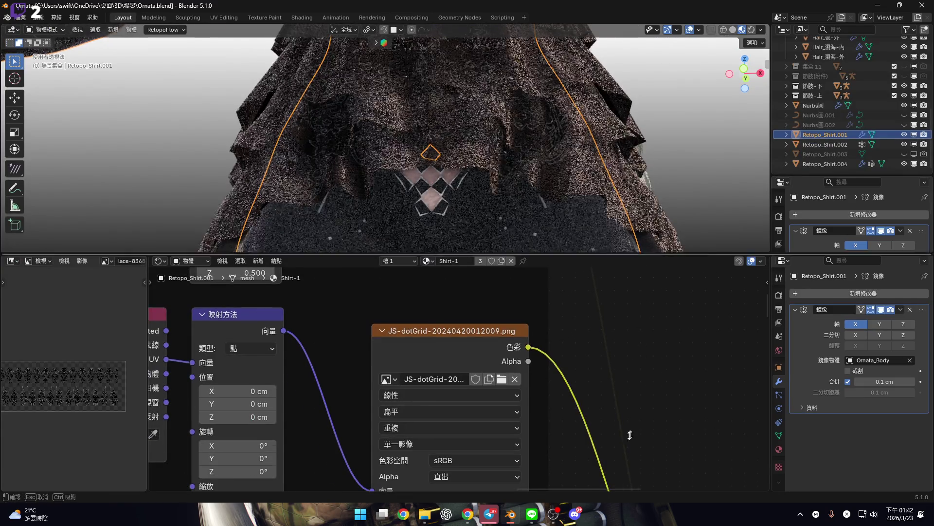
# Drag the bottom node editor border down so the 3D view takes the whole workspace
pyautogui.moveTo(629, 435); pyautogui.dragTo(630, 433)
pyautogui.scroll(3, 432, 261)
pyautogui.moveTo(433, 253)
pyautogui.mouseDown(button='middle')
pyautogui.moveTo(434, 277)
pyautogui.moveTo(409, 234)
pyautogui.moveTo(439, 218)
pyautogui.moveTo(448, 255)
pyautogui.moveTo(470, 188)
pyautogui.moveTo(436, 271)
pyautogui.moveTo(468, 276)
pyautogui.moveTo(511, 248)
pyautogui.moveTo(422, 297)
pyautogui.moveTo(553, 277)
pyautogui.moveTo(552, 292)
pyautogui.moveTo(463, 262)
pyautogui.moveTo(507, 226)
pyautogui.mouseUp(button='middle')
pyautogui.scroll(-5, 436, 271)
pyautogui.scroll(-2, 550, 290)
pyautogui.scroll(3, 467, 206)
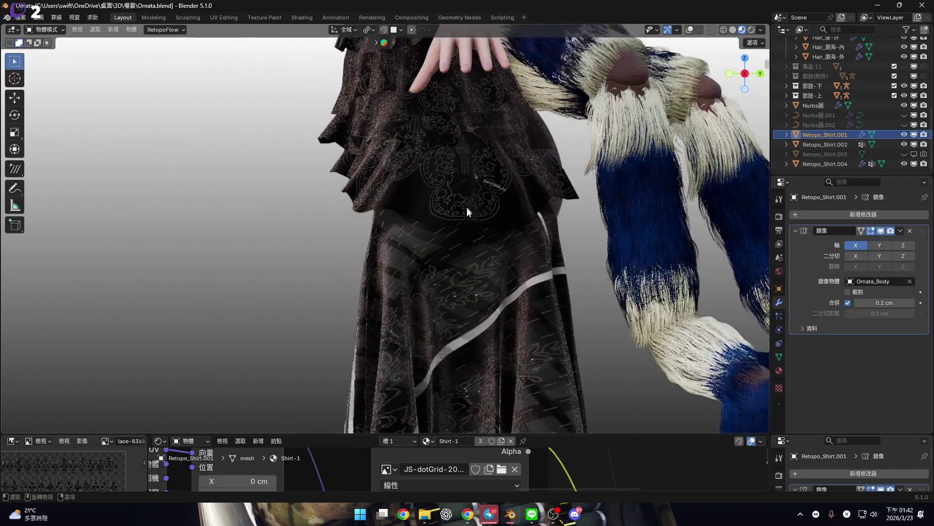
pyautogui.scroll(-1, 468, 208)
pyautogui.moveTo(486, 435); pyautogui.dragTo(487, 480)
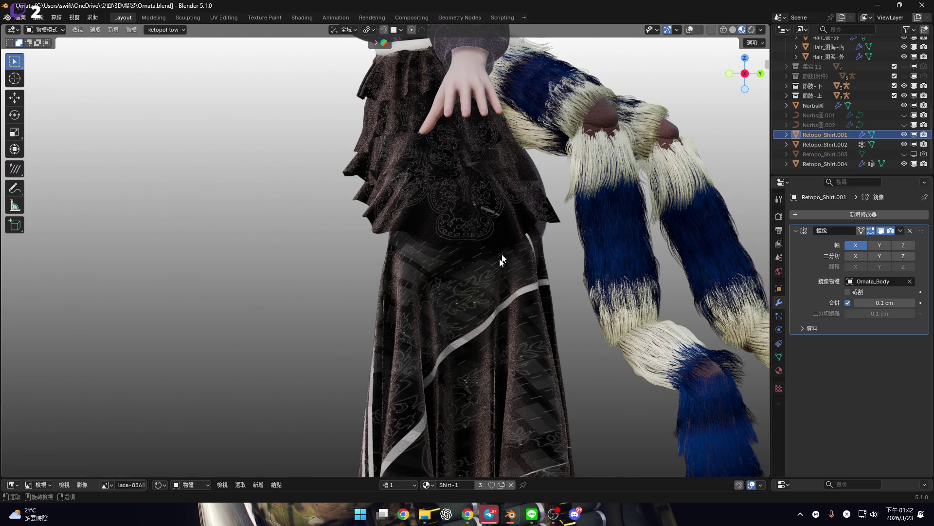
# Orbit around the skirt and fur, checking it from below, behind and the side
pyautogui.moveTo(457, 350)
pyautogui.mouseDown(button='middle')
pyautogui.moveTo(410, 285)
pyautogui.moveTo(381, 294)
pyautogui.moveTo(387, 264)
pyautogui.moveTo(381, 282)
pyautogui.moveTo(344, 224)
pyautogui.mouseUp(button='middle')
pyautogui.moveTo(403, 204)
pyautogui.mouseDown(button='middle')
pyautogui.moveTo(487, 195)
pyautogui.moveTo(574, 79)
pyautogui.mouseUp(button='middle')
pyautogui.click(748, 77)
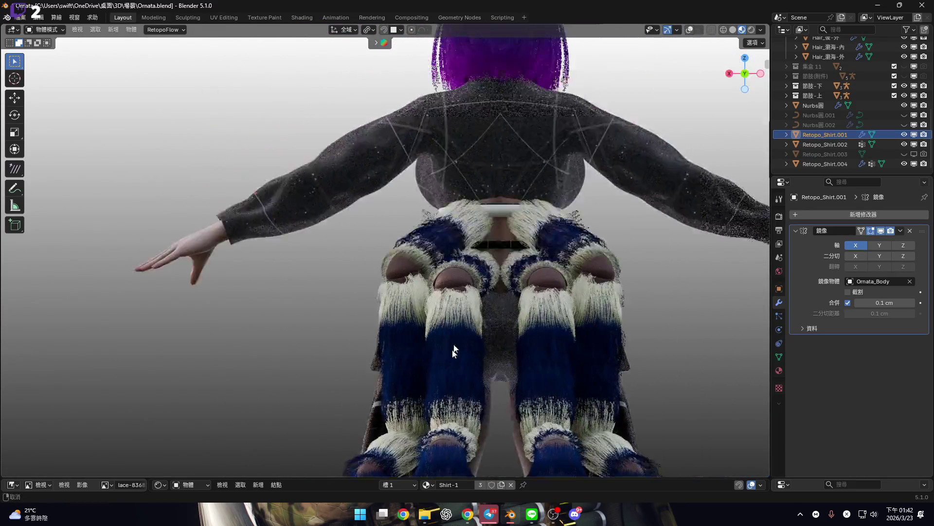
pyautogui.scroll(4, 458, 341)
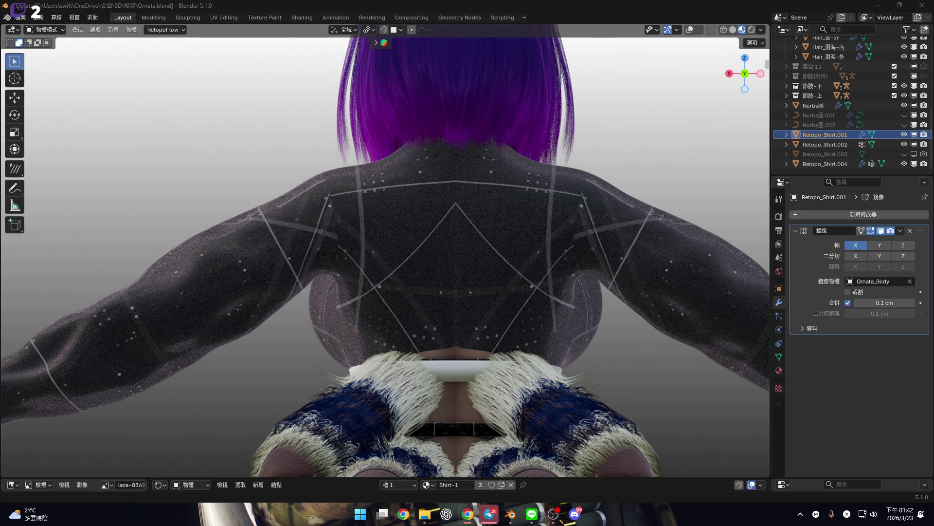
pyautogui.moveTo(453, 271)
pyautogui.mouseDown(button='middle')
pyautogui.moveTo(467, 294)
pyautogui.moveTo(311, 309)
pyautogui.moveTo(493, 311)
pyautogui.moveTo(390, 360)
pyautogui.moveTo(640, 214)
pyautogui.mouseUp(button='middle')
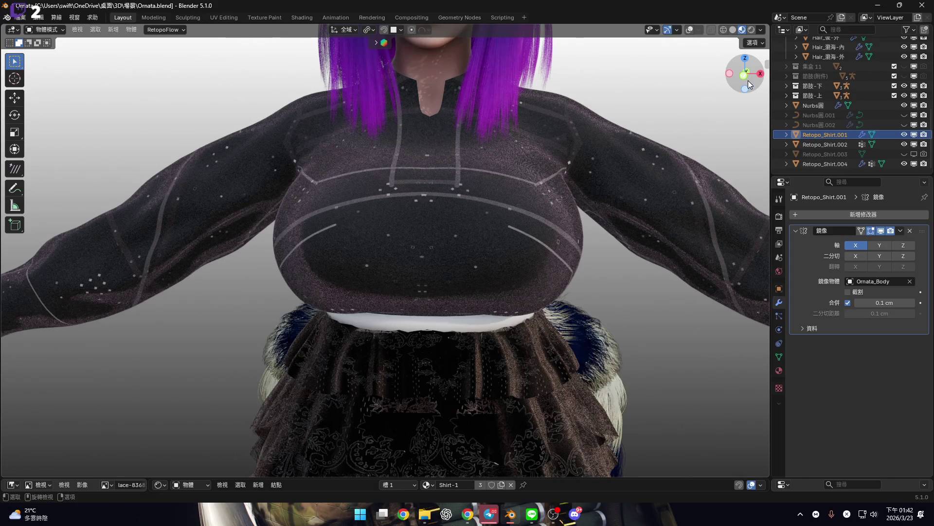
pyautogui.scroll(5, 440, 270)
# Go to front orthographic view, deselect the shirt, and select the white Nurbs圓 waistband
pyautogui.hotkey('shift', 'alt', 'z')
pyautogui.press('KP_1')
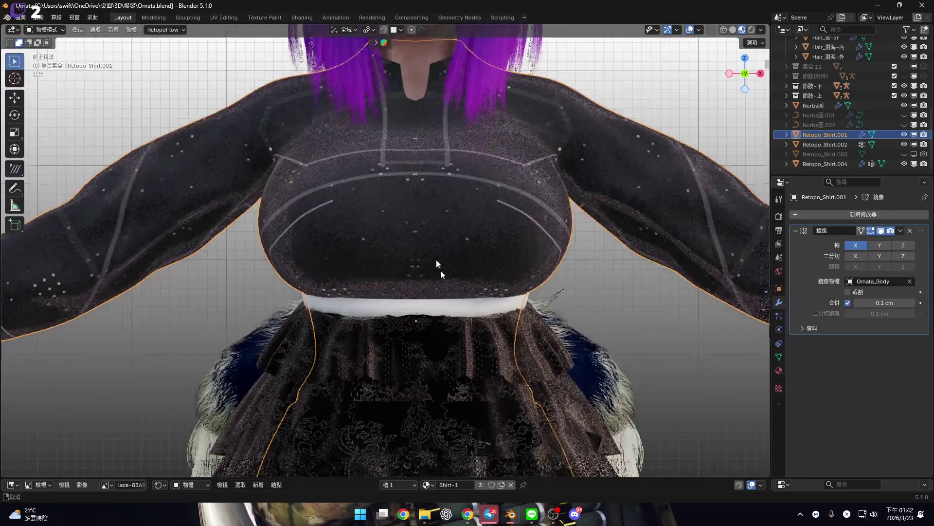
pyautogui.hotkey('alt', 'a')
pyautogui.keyDown('shift'); pyautogui.moveTo(425, 278); pyautogui.dragTo(437, 331, button='middle'); pyautogui.keyUp('shift')
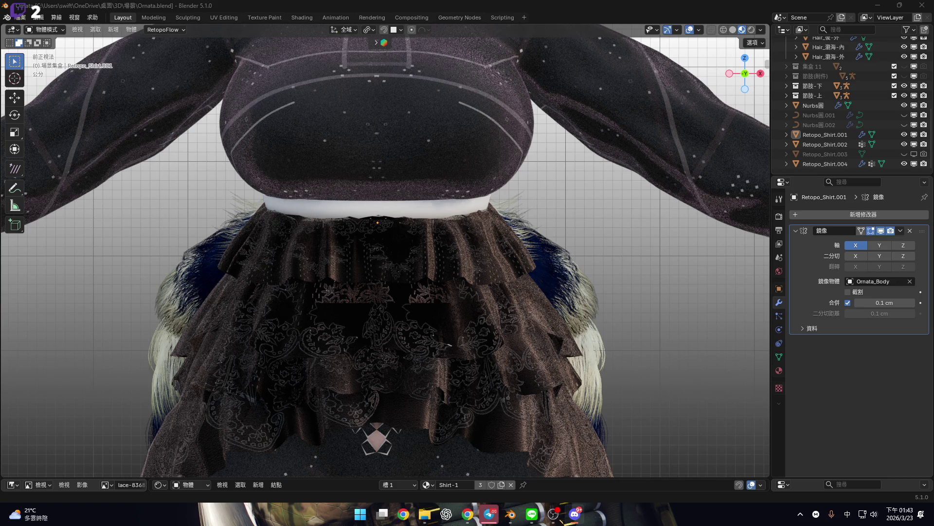
pyautogui.moveTo(620, 187)
pyautogui.mouseDown(button='middle')
pyautogui.moveTo(477, 191)
pyautogui.moveTo(442, 178)
pyautogui.moveTo(413, 188)
pyautogui.mouseUp(button='middle')
pyautogui.click(435, 210)
# Enlarge the bottom editor upward and shrink the image panel on its left
pyautogui.moveTo(679, 478); pyautogui.dragTo(679, 337)
pyautogui.moveTo(536, 293); pyautogui.dragTo(340, 311, button='middle')
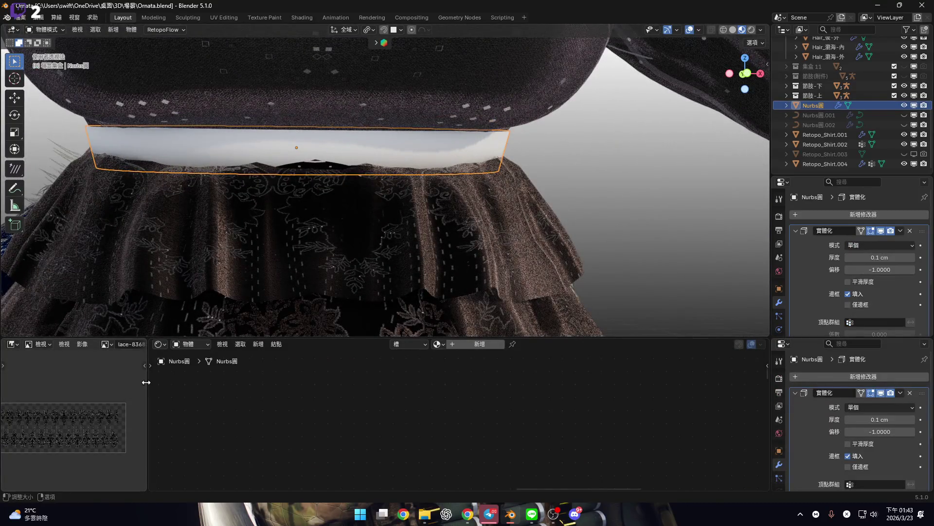
pyautogui.moveTo(147, 384); pyautogui.dragTo(2, 384)
# Select two front faces of the waistband in Edit Mode, then select Retopo_Shirt.002
pyautogui.click(745, 73)
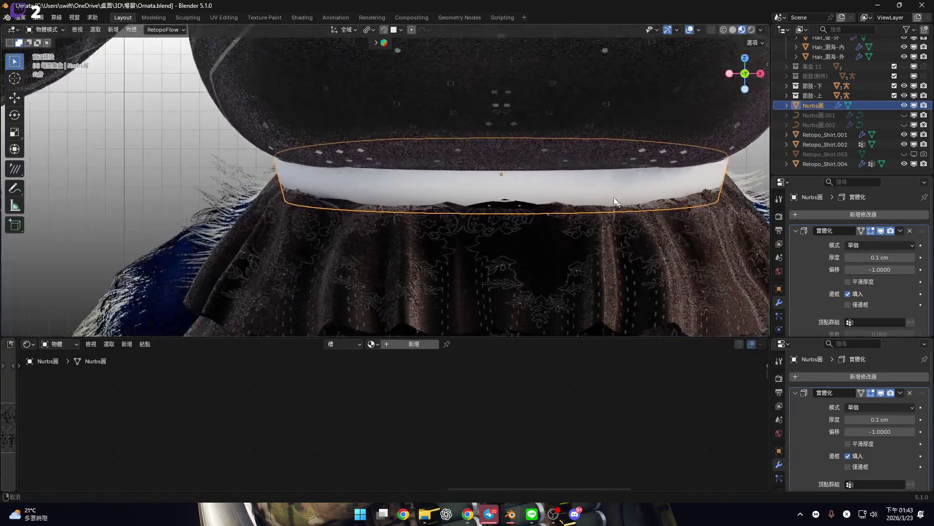
pyautogui.scroll(3, 462, 178)
pyautogui.press('Tab')
pyautogui.scroll(4, 405, 180)
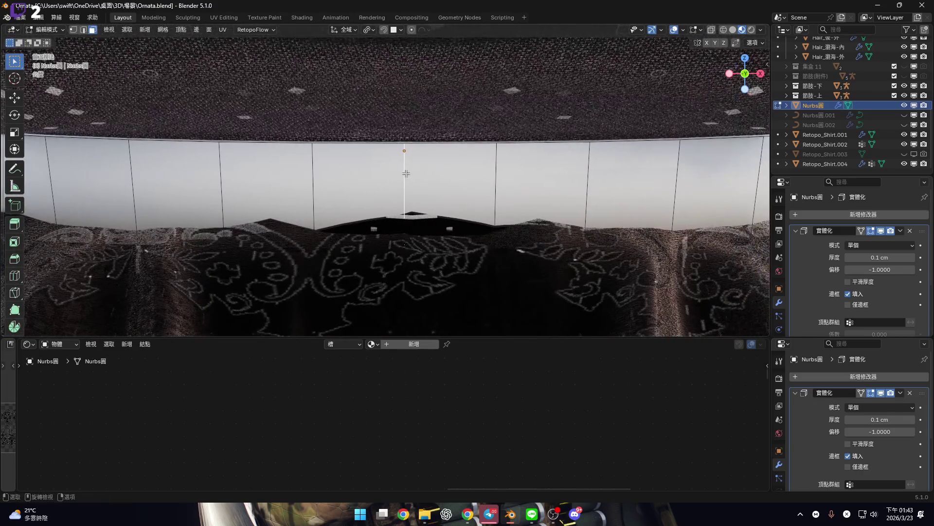
pyautogui.click(359, 163)
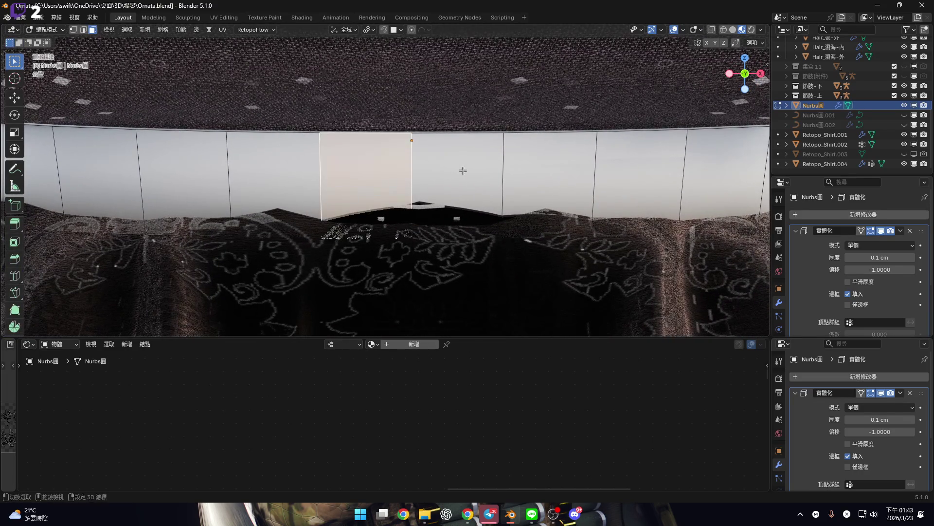
pyautogui.keyDown('shift'); pyautogui.click(463, 167); pyautogui.keyUp('shift')
pyautogui.scroll(-2, 508, 176)
pyautogui.keyDown('shift'); pyautogui.moveTo(508, 176); pyautogui.dragTo(396, 145, button='middle'); pyautogui.keyUp('shift')
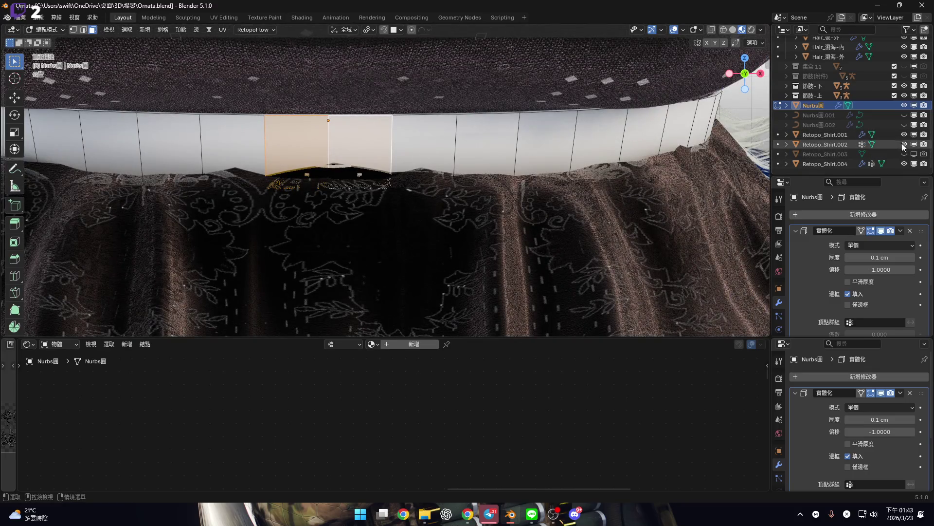
pyautogui.press('Tab')
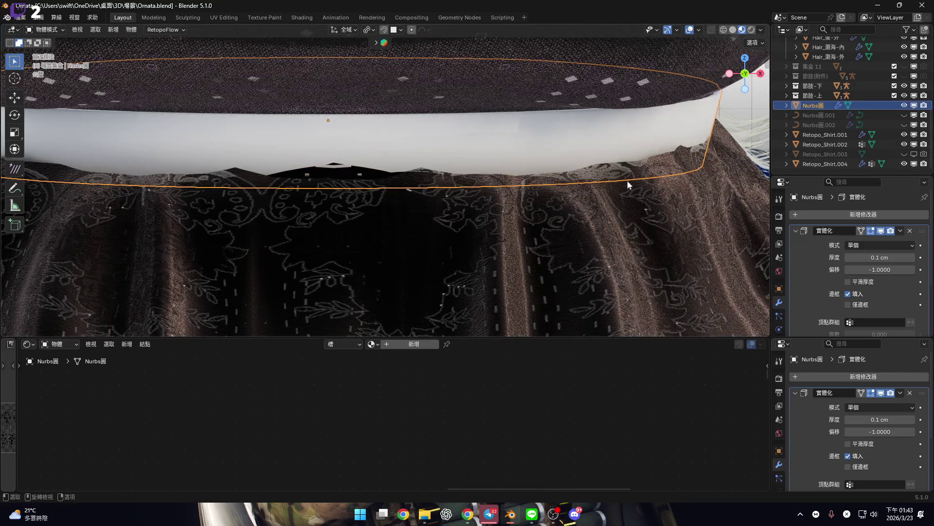
pyautogui.click(628, 185)
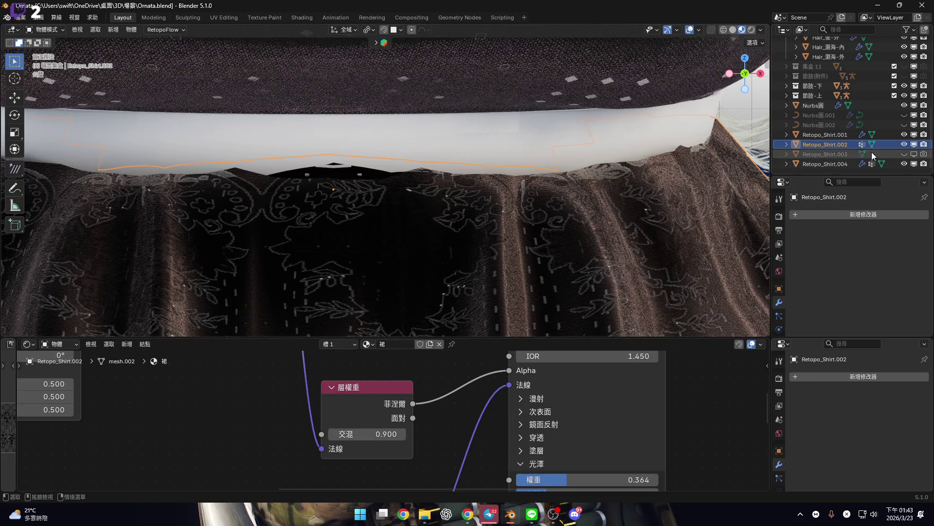
# Rename Retopo_Shirt.002 to 裙 and frame the skirt in the view
pyautogui.doubleClick(845, 145)
pyautogui.write('ㄑㄩㄣ')
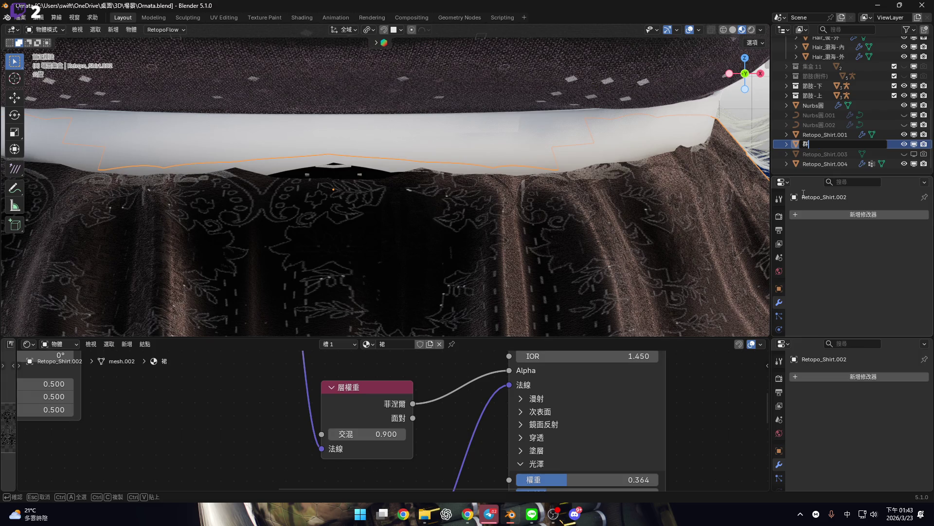
pyautogui.press('Return')
pyautogui.doubleClick(819, 165)
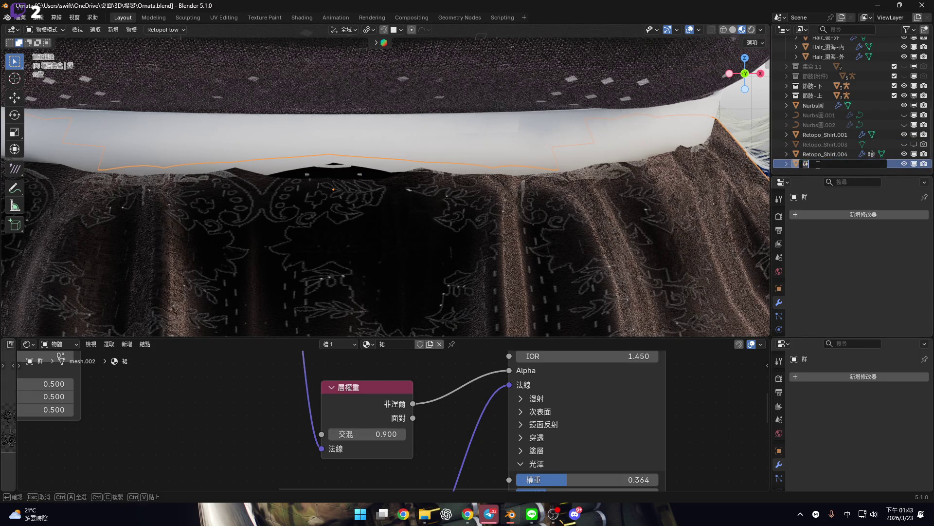
pyautogui.press('Down')
pyautogui.press('Down')
pyautogui.press('Down')
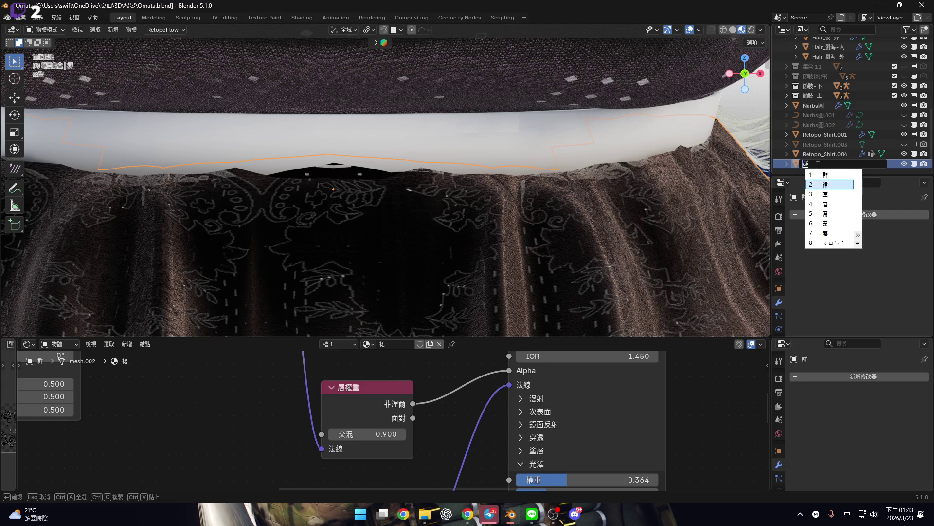
pyautogui.press('Return')
pyautogui.press('Return')
pyautogui.press('KP_Decimal')
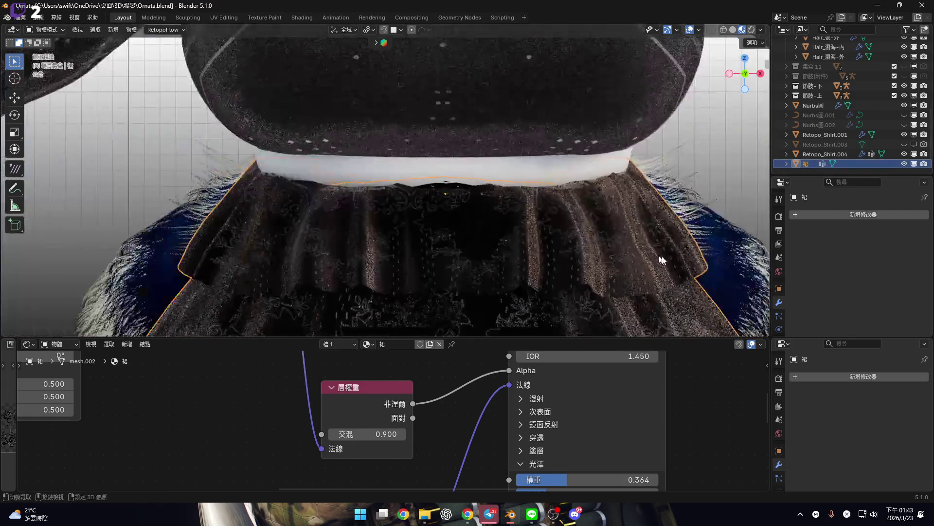
# Rename the Retopo_Shirt.004 hem object to 裙-下擺
pyautogui.click(826, 155)
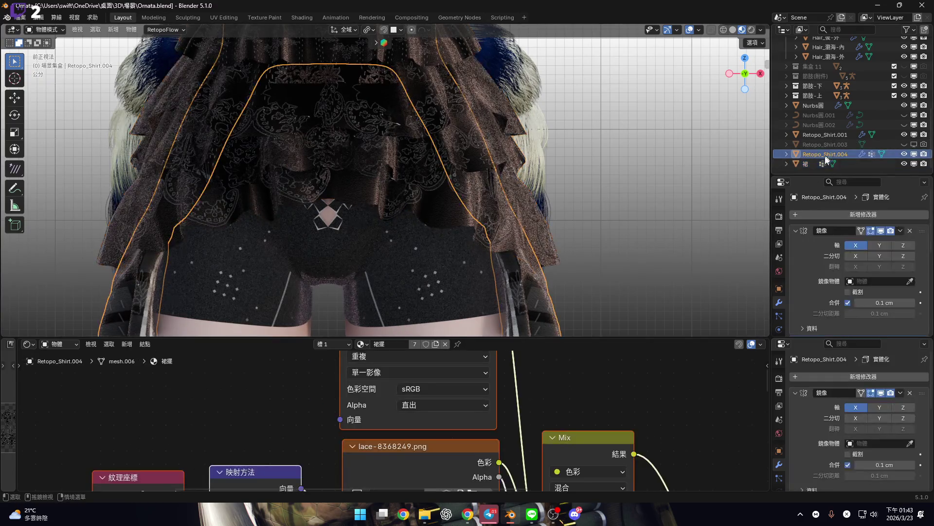
pyautogui.doubleClick(825, 156)
pyautogui.write('ㄙㄟ')
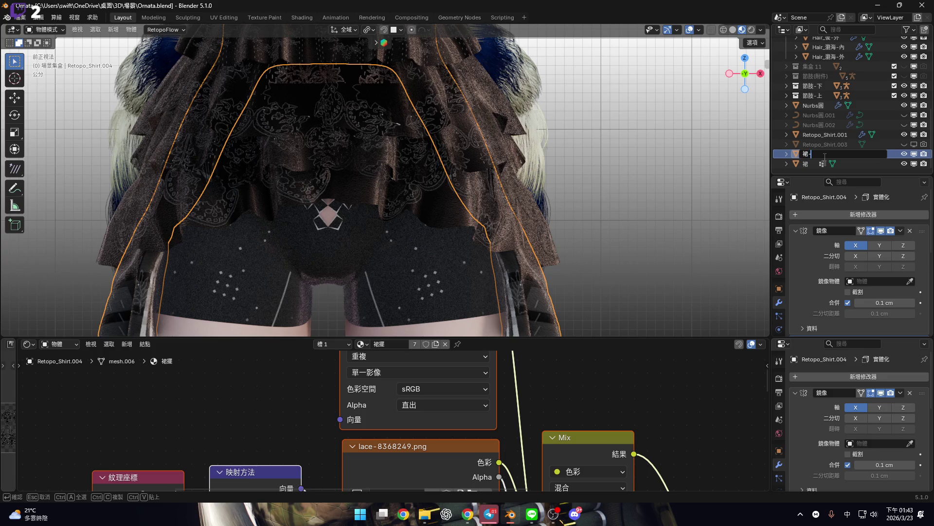
pyautogui.write('-下擺')
pyautogui.press('Return')
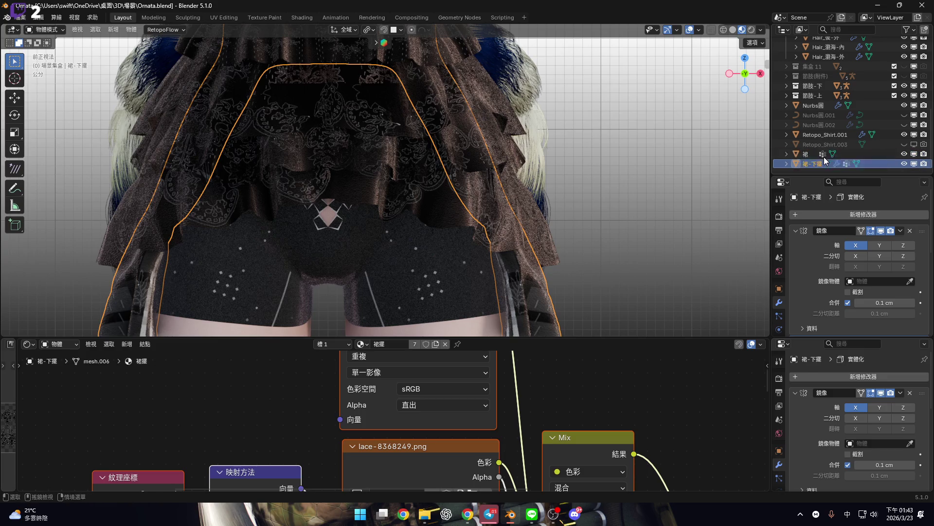
pyautogui.press('KP_Decimal')
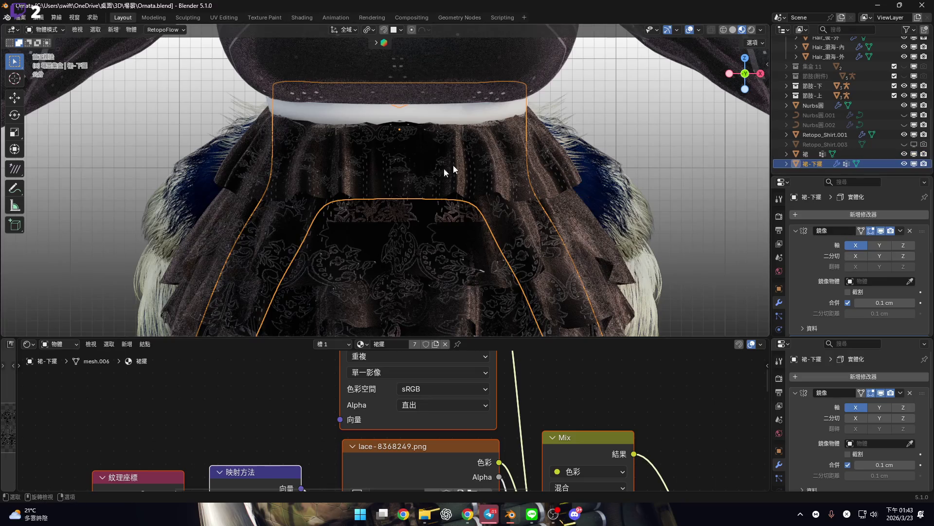
# Hide the 裙 skirt and 裙-下擺 hem, then select the white Nurbs圓 waistband
pyautogui.click(508, 244)
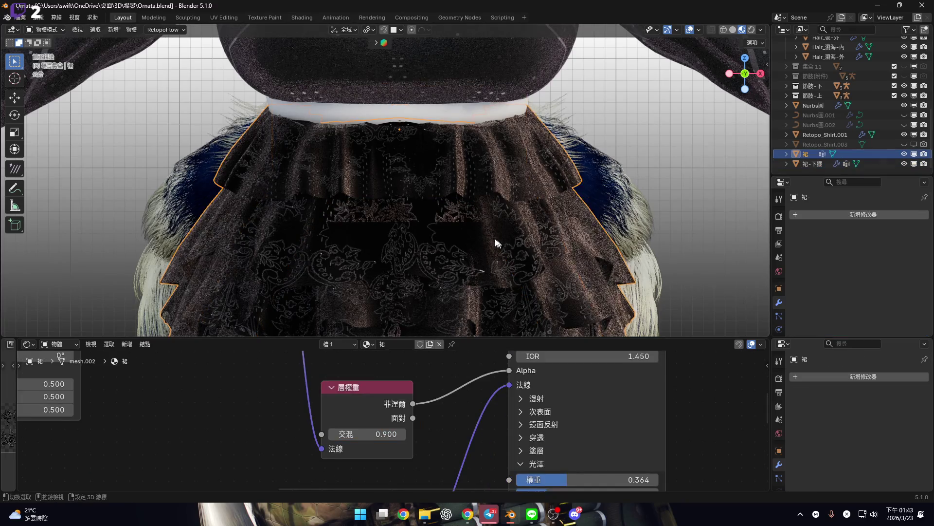
pyautogui.click(904, 154)
pyautogui.scroll(4, 467, 196)
pyautogui.scroll(-2, 506, 180)
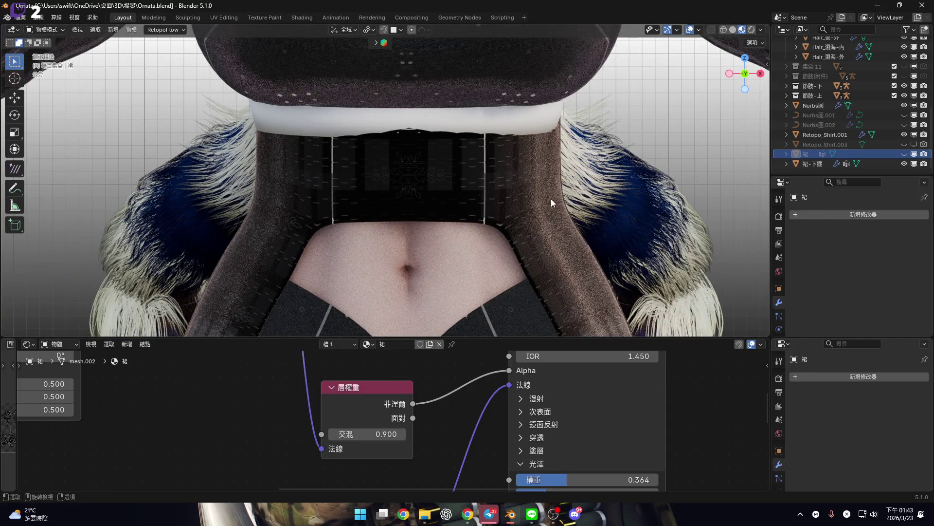
pyautogui.click(578, 201)
pyautogui.scroll(-1, 578, 200)
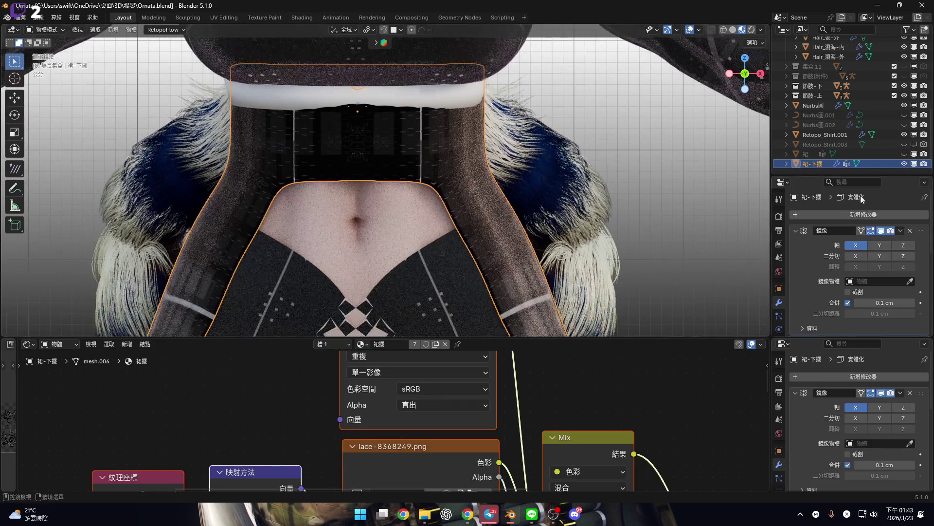
pyautogui.click(906, 162)
pyautogui.scroll(4, 424, 176)
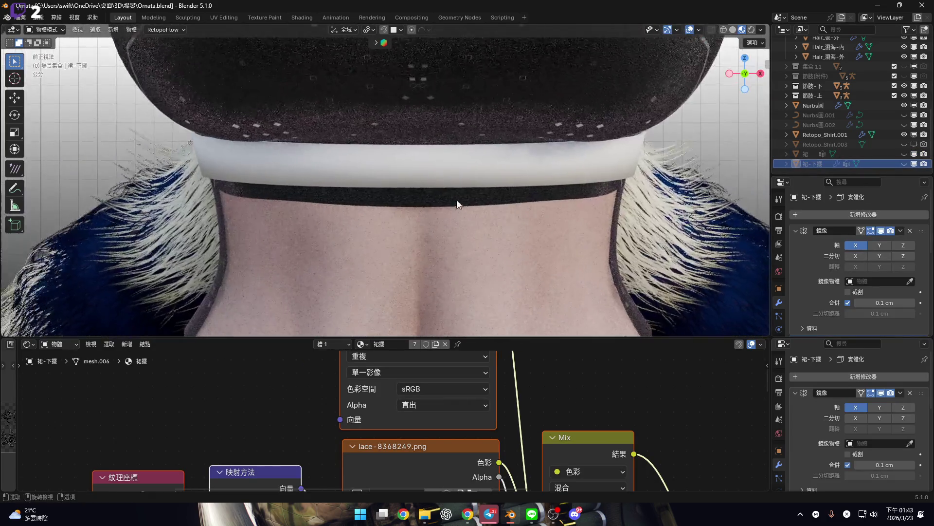
pyautogui.click(458, 171)
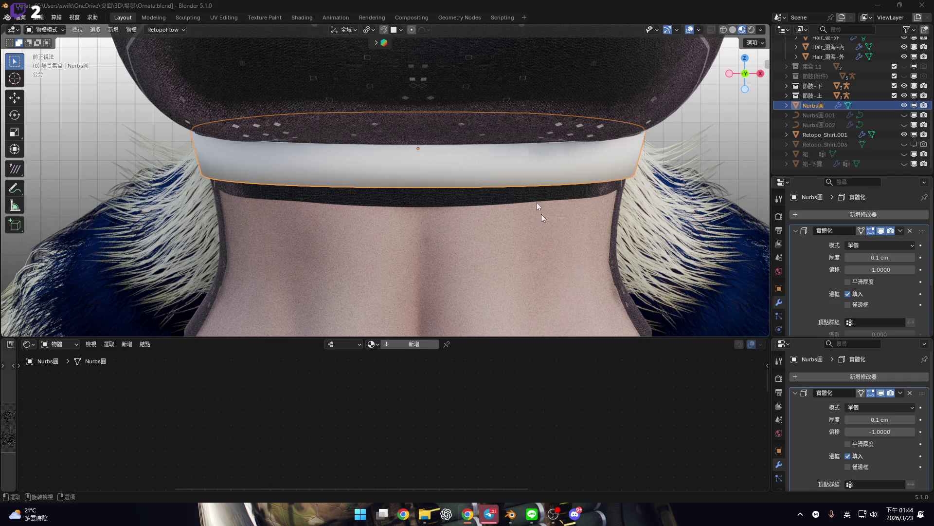
# Enter Edit Mode on the waistband in front view and enlarge the 3D viewport
pyautogui.scroll(2, 541, 214)
pyautogui.scroll(-2, 501, 188)
pyautogui.moveTo(374, 158)
pyautogui.mouseDown(button='middle')
pyautogui.moveTo(423, 186)
pyautogui.moveTo(427, 200)
pyautogui.mouseUp(button='middle')
pyautogui.press('Tab')
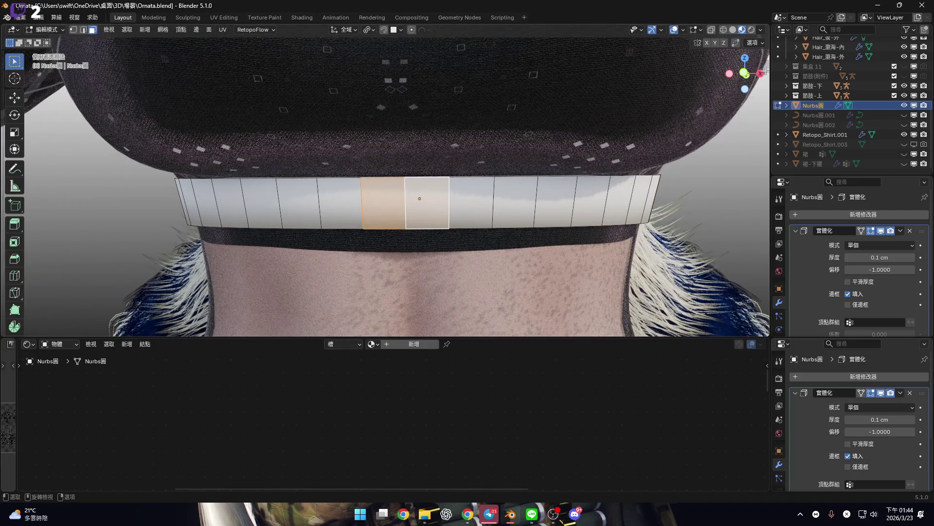
pyautogui.press('KP_1')
pyautogui.scroll(6, 467, 199)
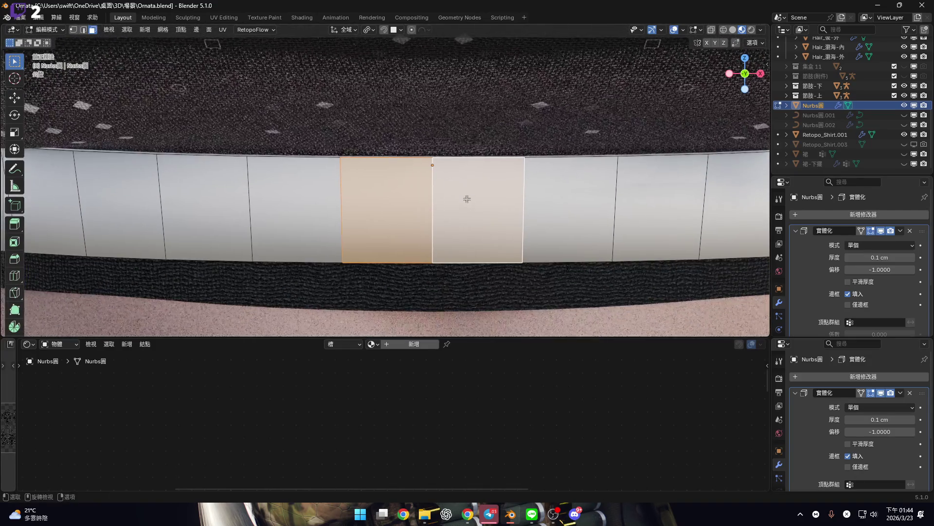
pyautogui.keyDown('shift'); pyautogui.moveTo(473, 214); pyautogui.dragTo(524, 215, button='middle'); pyautogui.keyUp('shift')
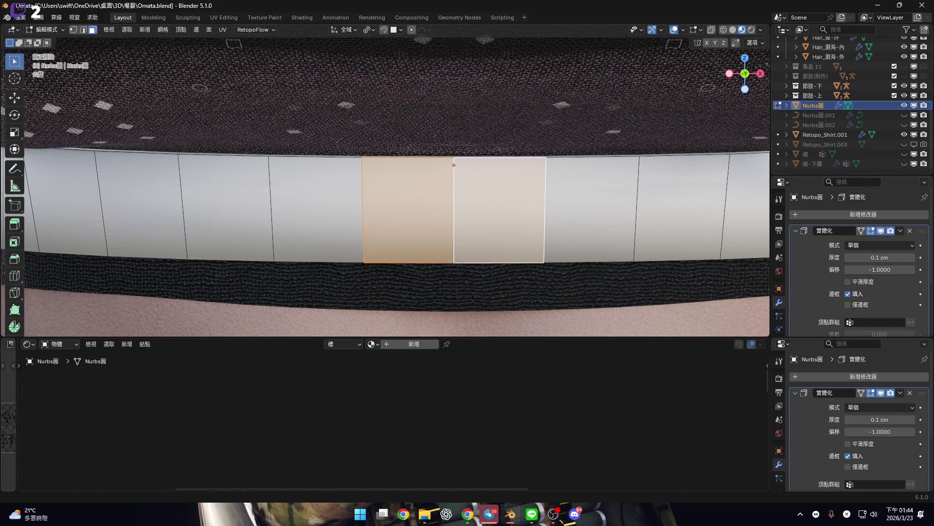
pyautogui.keyDown('shift'); pyautogui.moveTo(452, 207); pyautogui.dragTo(490, 239, button='middle'); pyautogui.keyUp('shift')
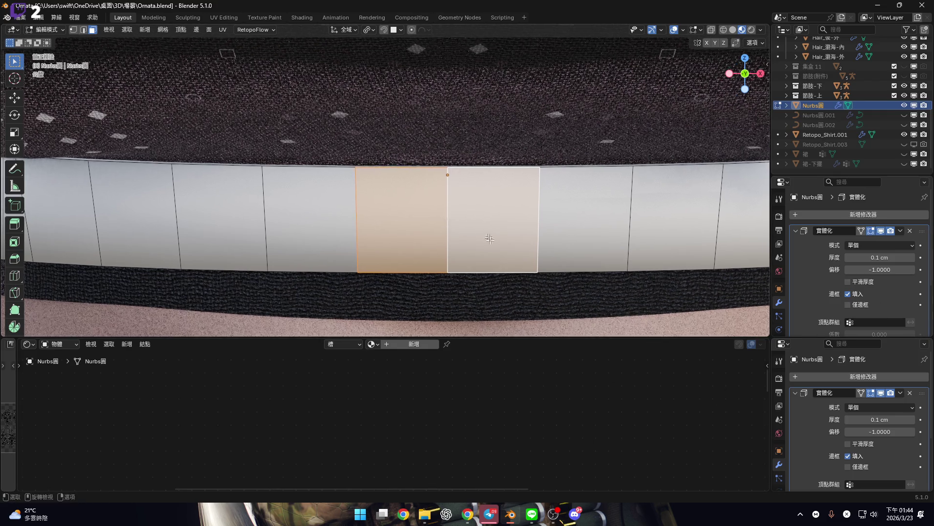
pyautogui.moveTo(531, 336); pyautogui.dragTo(531, 444)
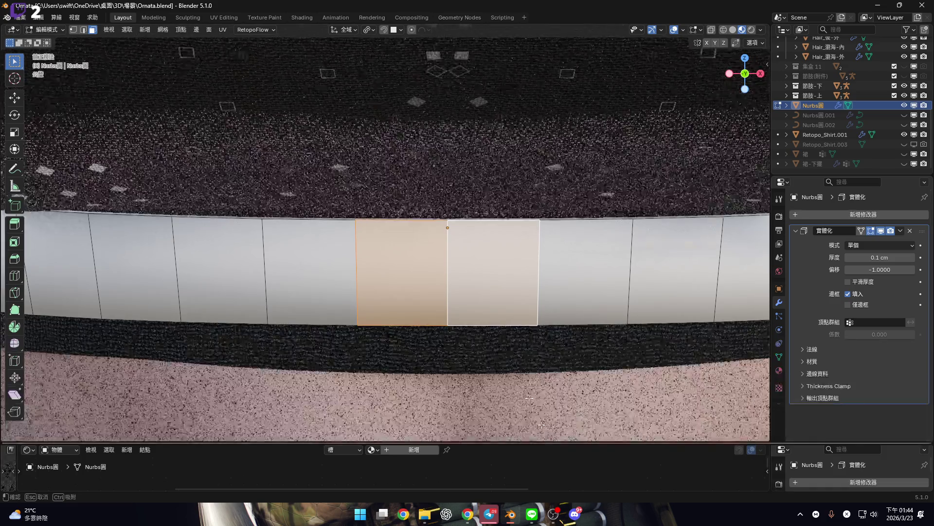
pyautogui.keyDown('shift'); pyautogui.moveTo(478, 284); pyautogui.dragTo(436, 267, button='middle'); pyautogui.keyUp('shift')
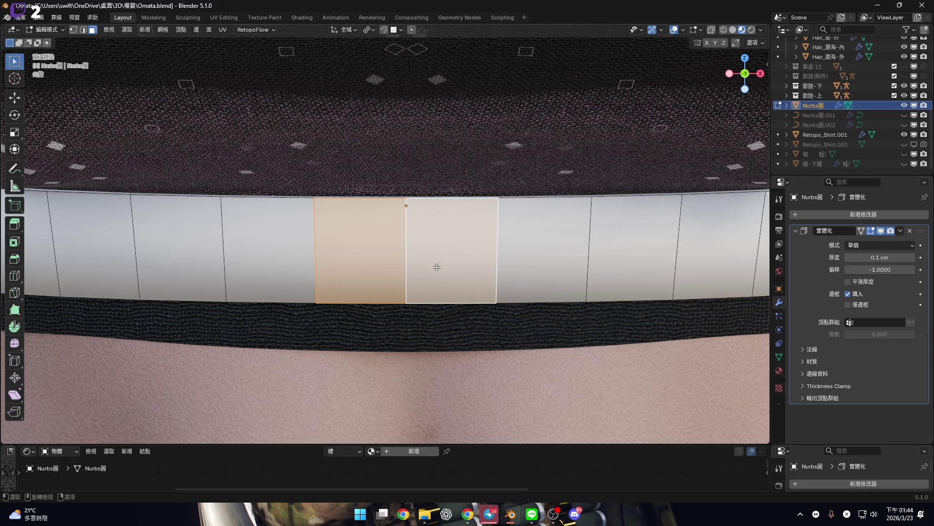
# Select a vertical edge beside the front faces and try ripping the mesh there
pyautogui.scroll(-2, 437, 267)
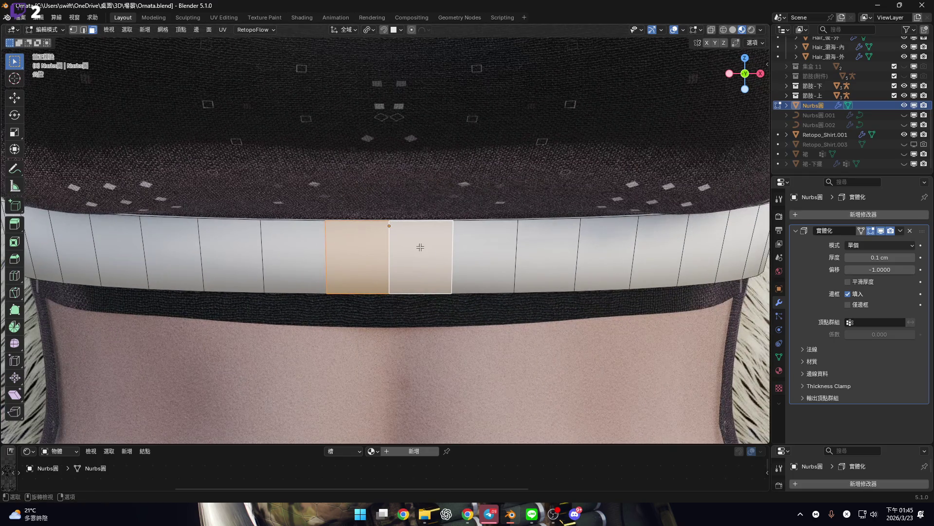
pyautogui.scroll(2, 340, 247)
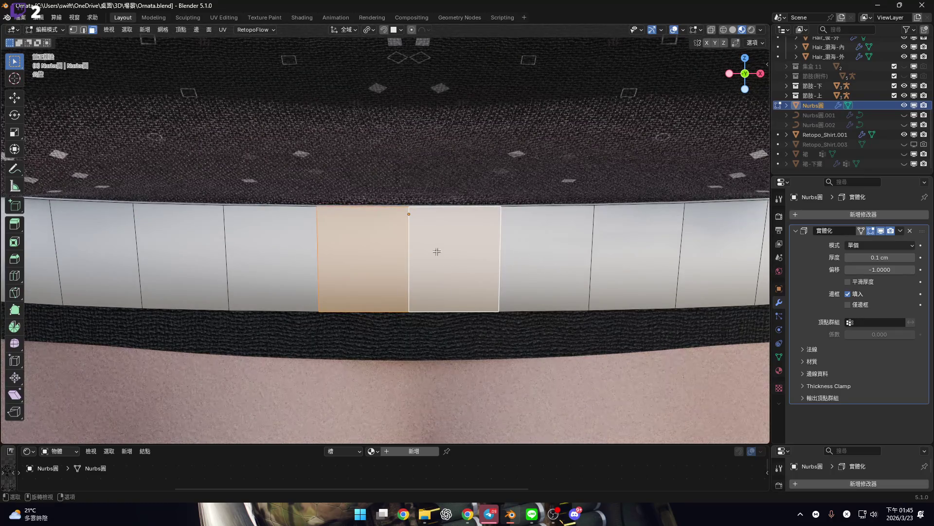
pyautogui.scroll(1, 437, 251)
pyautogui.press('2')
pyautogui.click(346, 263)
pyautogui.keyDown('shift'); pyautogui.moveTo(686, 310); pyautogui.dragTo(600, 277, button='middle'); pyautogui.keyUp('shift')
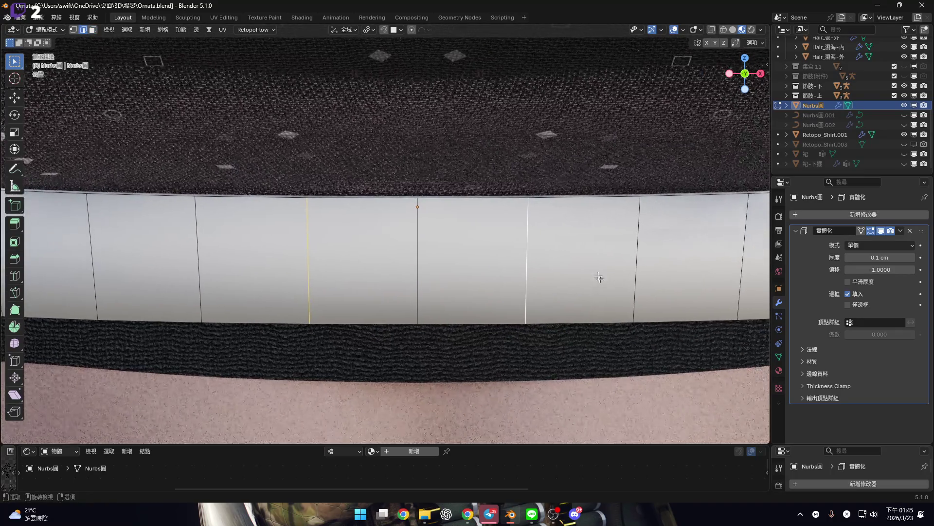
pyautogui.press('v')
pyautogui.press('g')
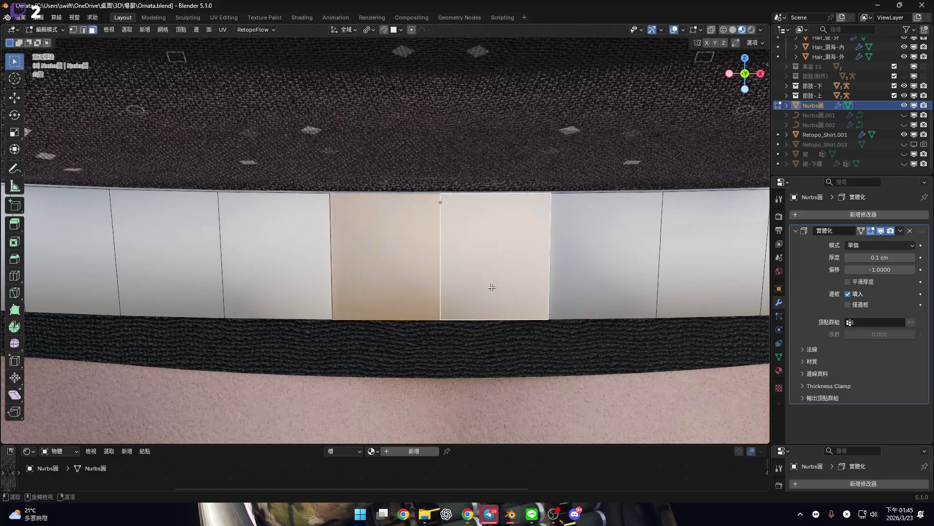
pyautogui.press('Escape')
# Return to the front view and inset the two selected front faces
pyautogui.scroll(-3, 459, 255)
pyautogui.moveTo(459, 255)
pyautogui.mouseDown(button='middle')
pyautogui.moveTo(436, 263)
pyautogui.moveTo(464, 278)
pyautogui.moveTo(428, 246)
pyautogui.mouseUp(button='middle')
pyautogui.press('g')
pyautogui.press('Escape')
pyautogui.press('g')
pyautogui.press('Escape')
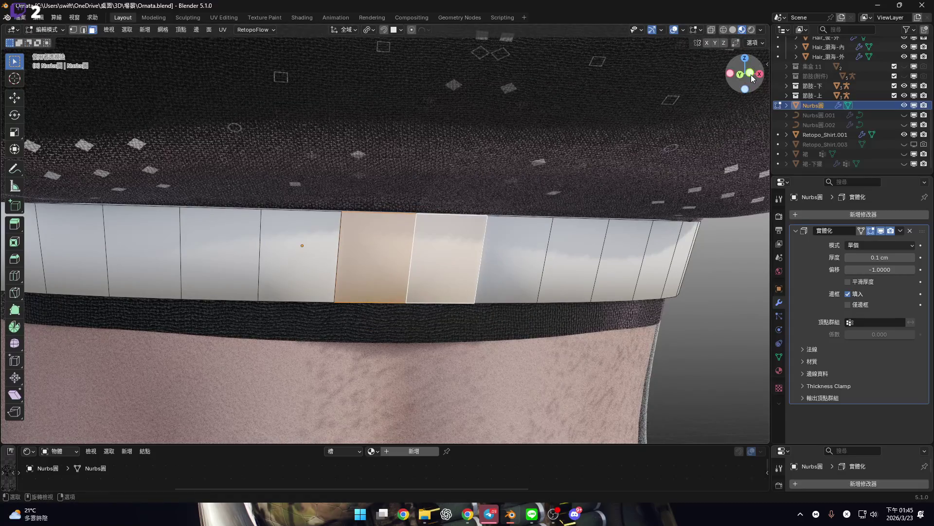
pyautogui.click(751, 75)
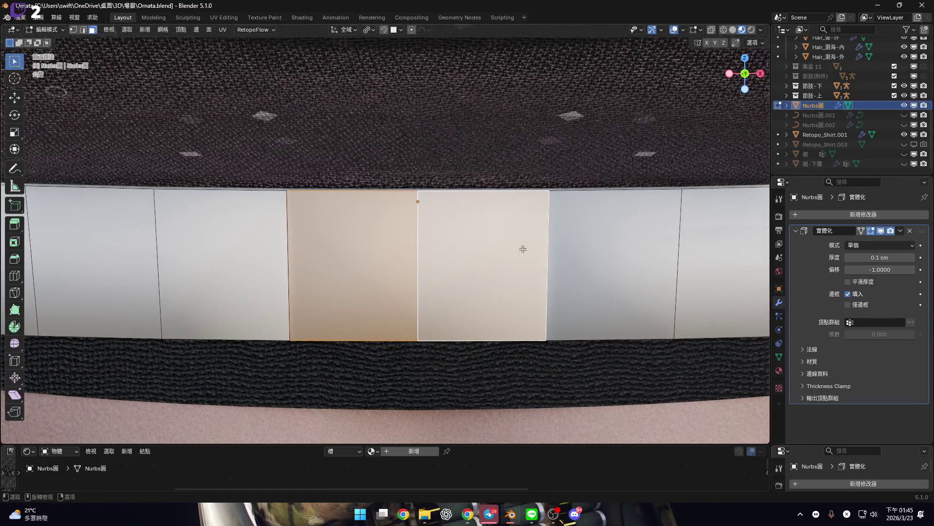
pyautogui.press('i')
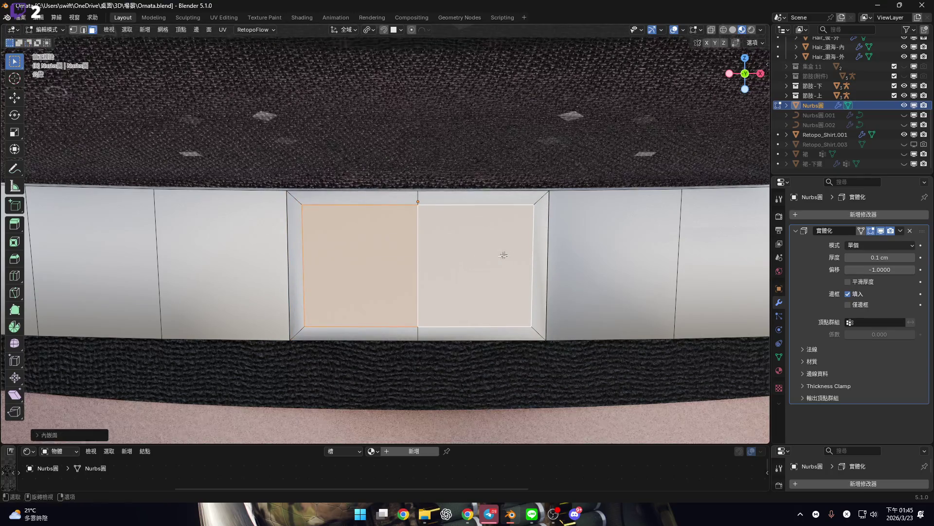
# Apply Bridge Edge Loops to open a hole through the front of the waistband
pyautogui.keyDown('shift'); pyautogui.moveTo(525, 265); pyautogui.dragTo(541, 237, button='middle'); pyautogui.keyUp('shift')
pyautogui.rightClick(612, 260)
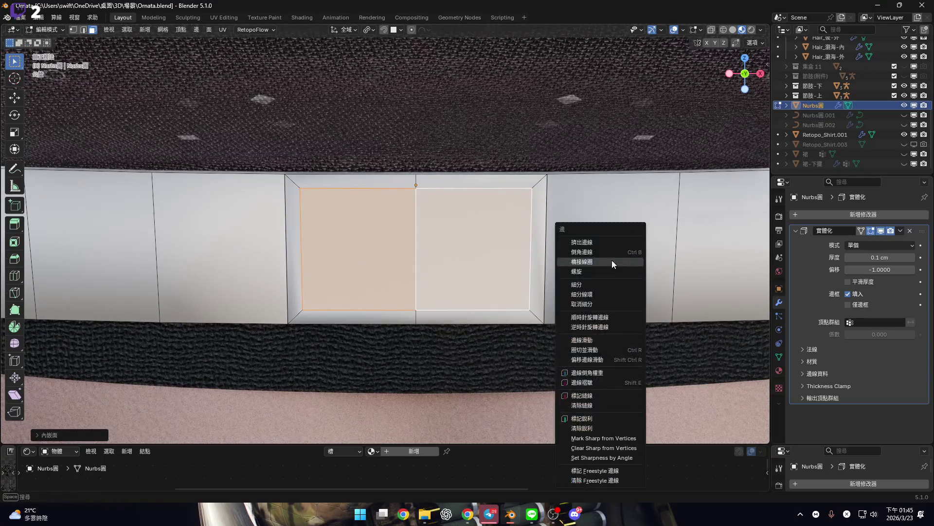
pyautogui.click(611, 263)
pyautogui.scroll(2, 420, 254)
pyautogui.scroll(-2, 420, 253)
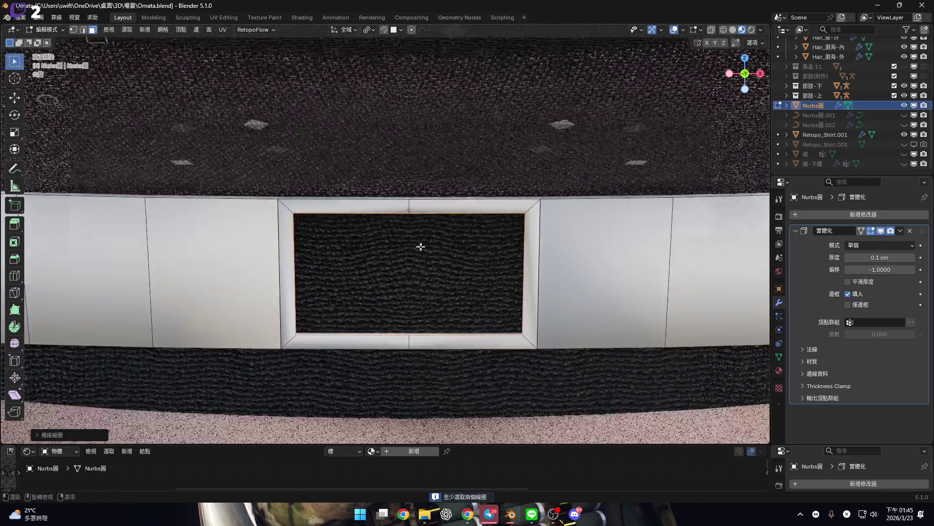
# Zoom in and box-select the whole buckle frame
pyautogui.moveTo(419, 248)
pyautogui.keyDown('ctrl'); pyautogui.mouseDown(button='middle')
pyautogui.moveTo(338, 212)
pyautogui.moveTo(479, 236)
pyautogui.mouseUp(button='middle'); pyautogui.keyUp('ctrl')
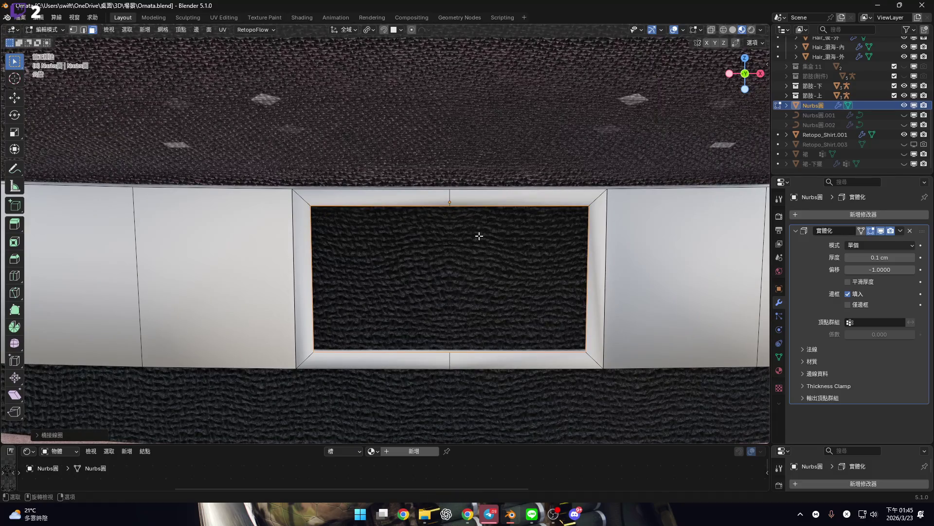
pyautogui.moveTo(418, 302); pyautogui.dragTo(594, 392)
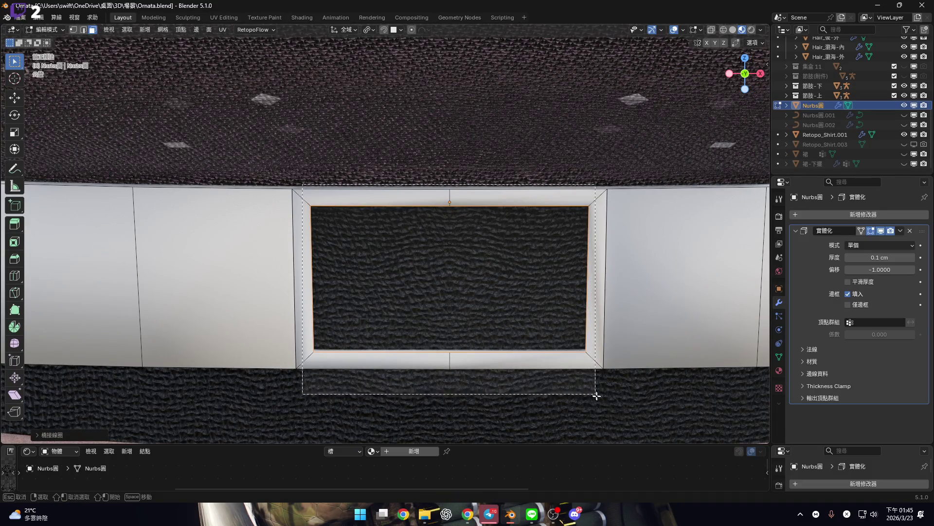
pyautogui.moveTo(560, 324)
pyautogui.keyDown('ctrl'); pyautogui.mouseDown(button='middle')
pyautogui.moveTo(516, 253)
pyautogui.moveTo(602, 317)
pyautogui.moveTo(619, 313)
pyautogui.moveTo(521, 281)
pyautogui.moveTo(472, 279)
pyautogui.moveTo(478, 294)
pyautogui.moveTo(452, 288)
pyautogui.moveTo(461, 281)
pyautogui.moveTo(467, 294)
pyautogui.moveTo(422, 261)
pyautogui.mouseUp(button='middle'); pyautogui.keyUp('ctrl')
pyautogui.scroll(3, 521, 282)
pyautogui.scroll(4, 467, 278)
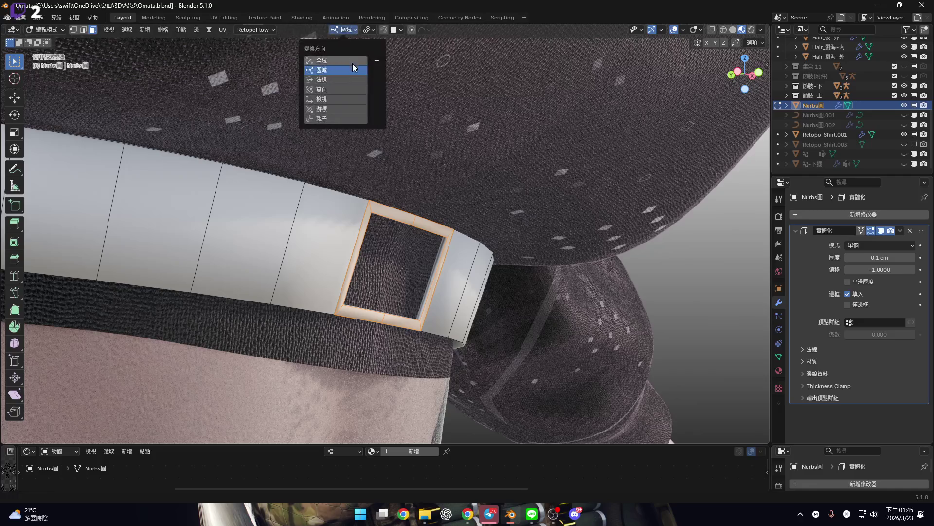
# Fatten the frame border along its normals with Shrink/Fatten in front view
pyautogui.moveTo(558, 241); pyautogui.dragTo(633, 253, button='middle')
pyautogui.click(745, 73)
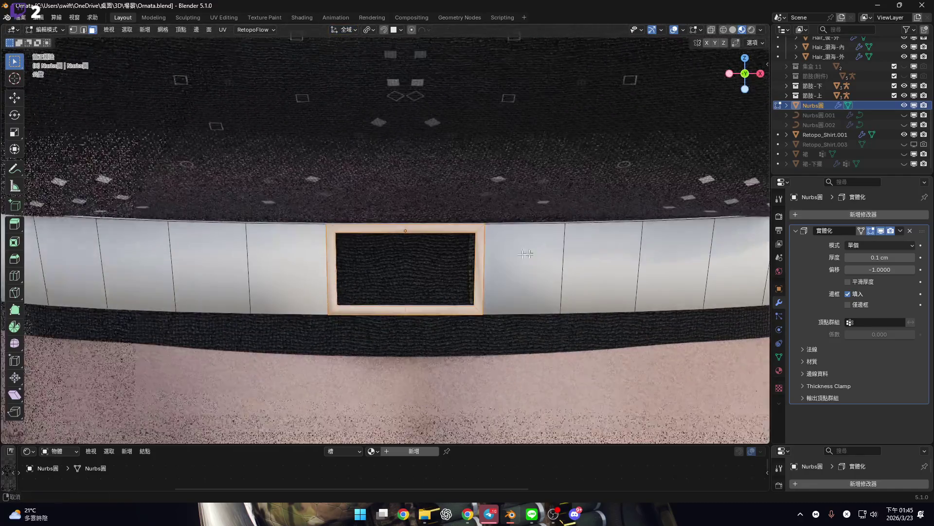
pyautogui.scroll(3, 588, 262)
pyautogui.keyDown('shift'); pyautogui.moveTo(605, 283); pyautogui.dragTo(613, 270, button='middle'); pyautogui.keyUp('shift')
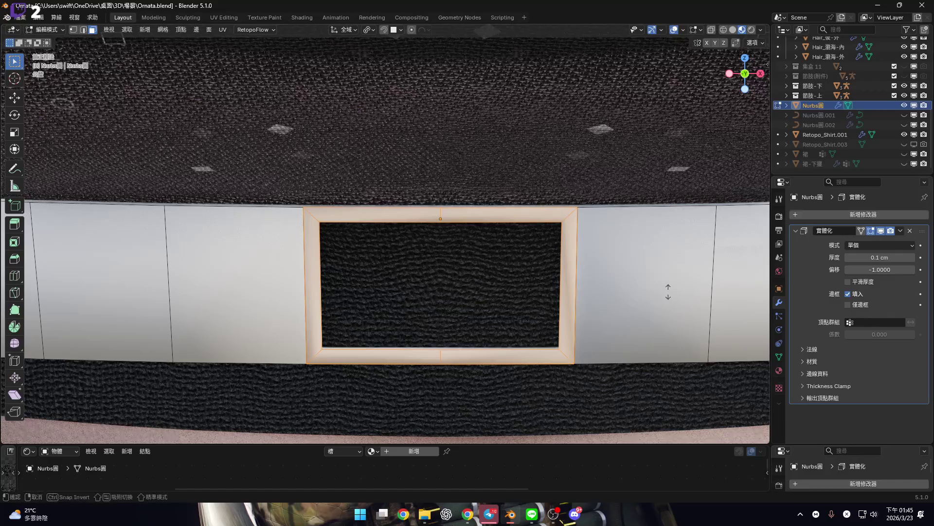
pyautogui.hotkey('alt', 's')
pyautogui.click(653, 275)
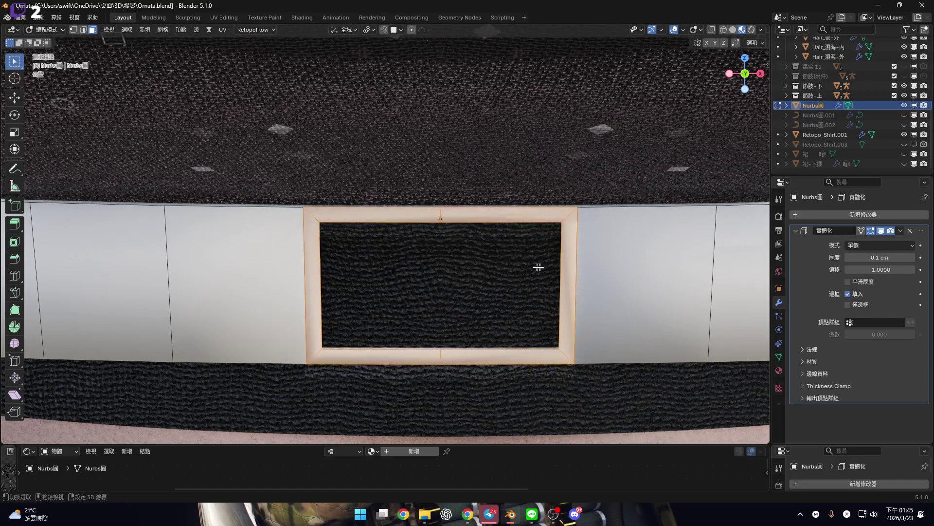
# Switch to edge select and snap the 3D cursor to the frame's centre
pyautogui.keyDown('shift'); pyautogui.moveTo(538, 267); pyautogui.dragTo(532, 259, button='middle'); pyautogui.keyUp('shift')
pyautogui.rightClick(527, 267)
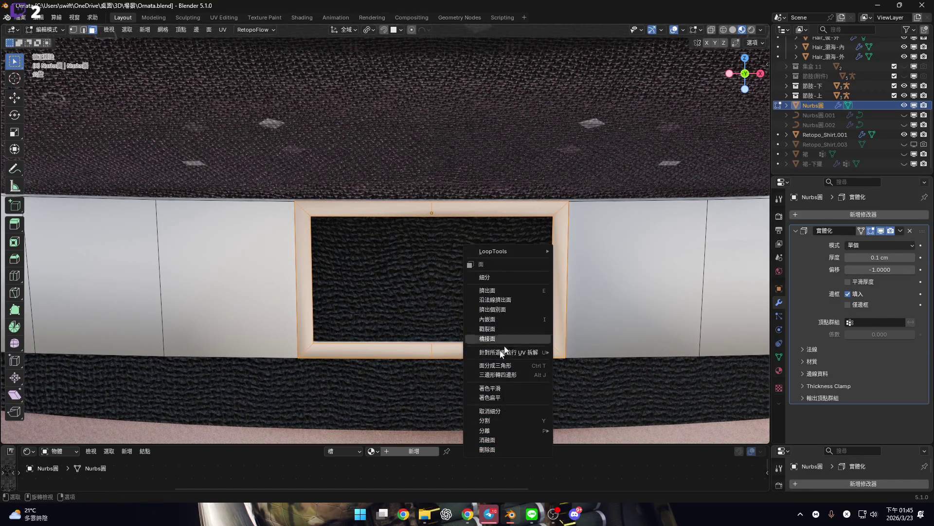
pyautogui.keyDown('shift'); pyautogui.moveTo(552, 307); pyautogui.dragTo(509, 311, button='middle'); pyautogui.keyUp('shift')
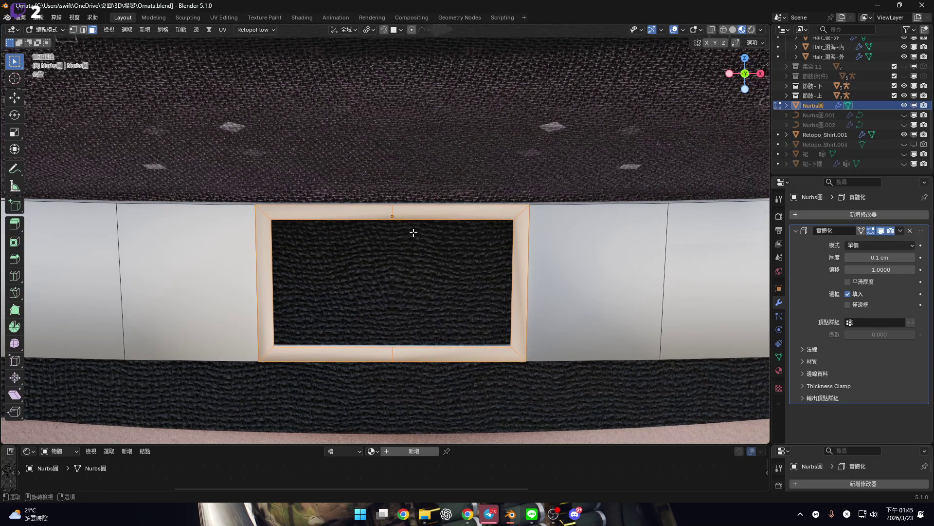
pyautogui.press('2')
pyautogui.click(392, 218)
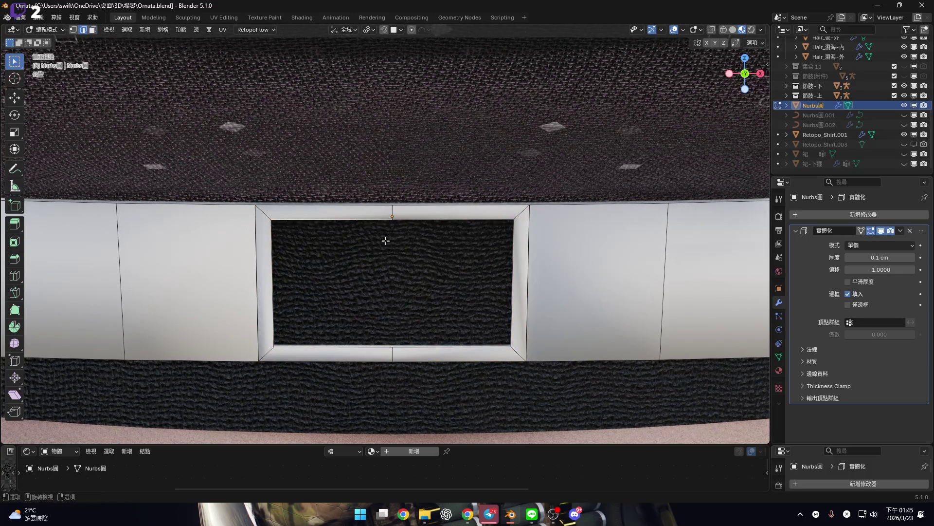
pyautogui.keyDown('shift'); pyautogui.moveTo(397, 346); pyautogui.dragTo(402, 328, button='middle'); pyautogui.keyUp('shift')
pyautogui.hotkey('shift', 's')
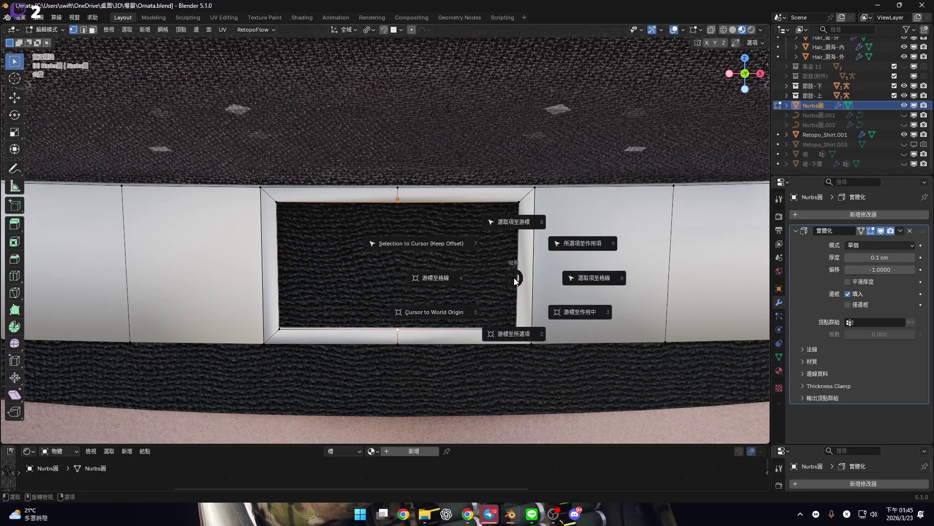
pyautogui.click(509, 339)
# Select the whole linked frame with Ctrl+L, trying and cancelling another Shrink/Fatten
pyautogui.moveTo(506, 336)
pyautogui.mouseDown(button='middle')
pyautogui.moveTo(445, 265)
pyautogui.moveTo(470, 260)
pyautogui.moveTo(456, 249)
pyautogui.mouseUp(button='middle')
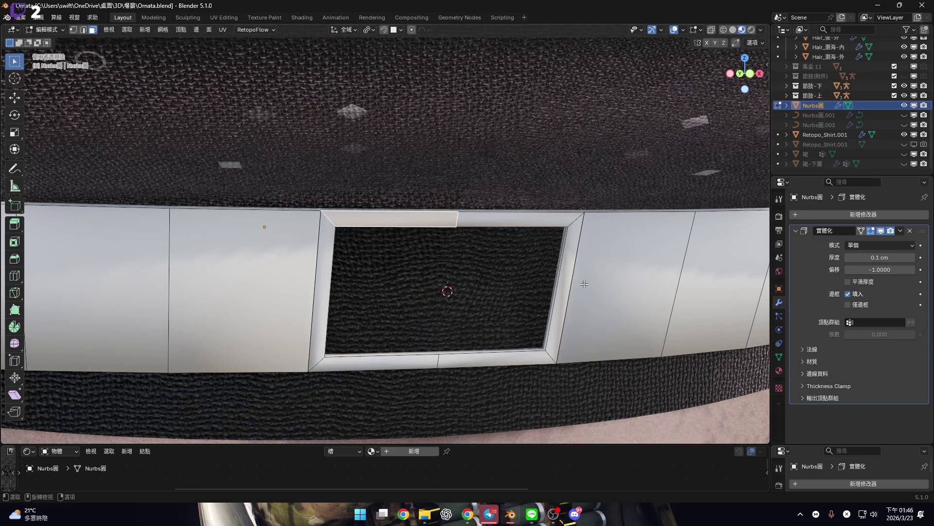
pyautogui.hotkey('ctrl', 'l')
pyautogui.moveTo(584, 284); pyautogui.dragTo(558, 277, button='middle')
pyautogui.moveTo(558, 314); pyautogui.dragTo(591, 317, button='middle')
pyautogui.hotkey('alt', 's')
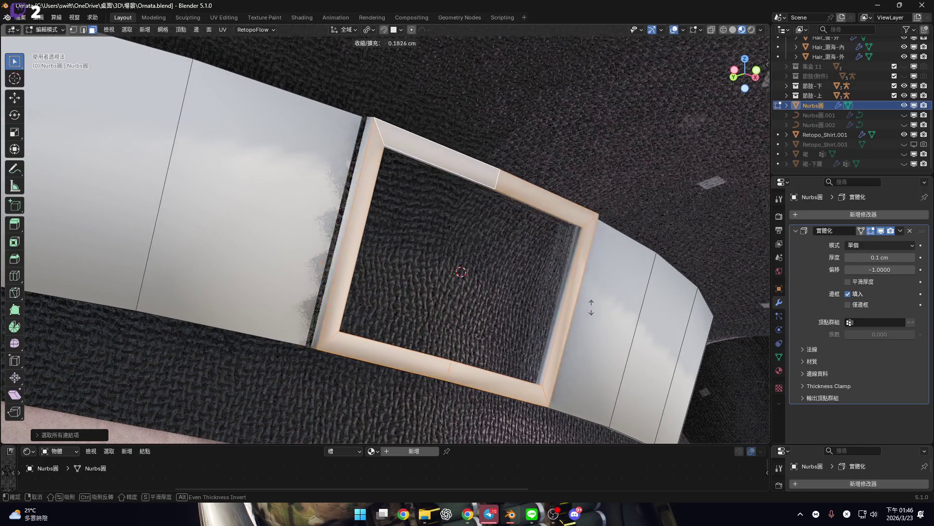
pyautogui.rightClick(588, 293)
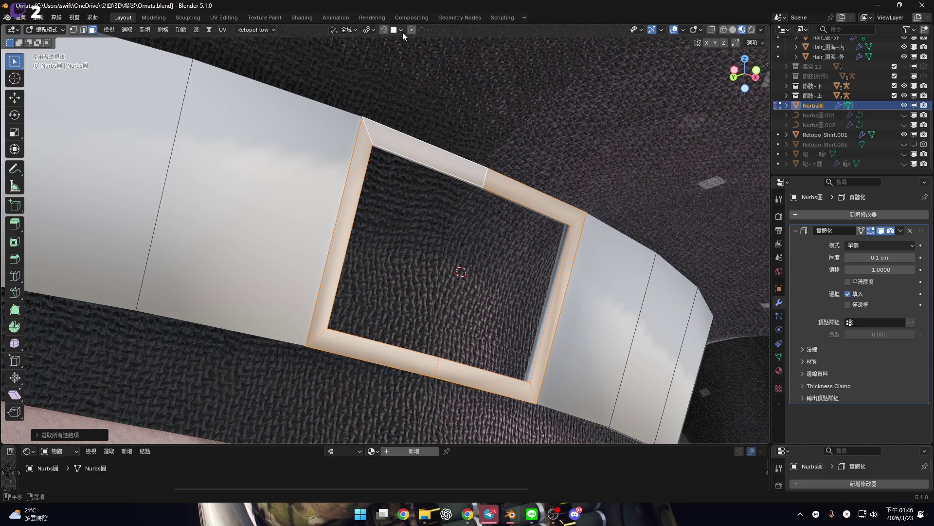
pyautogui.scroll(-6, 545, 265)
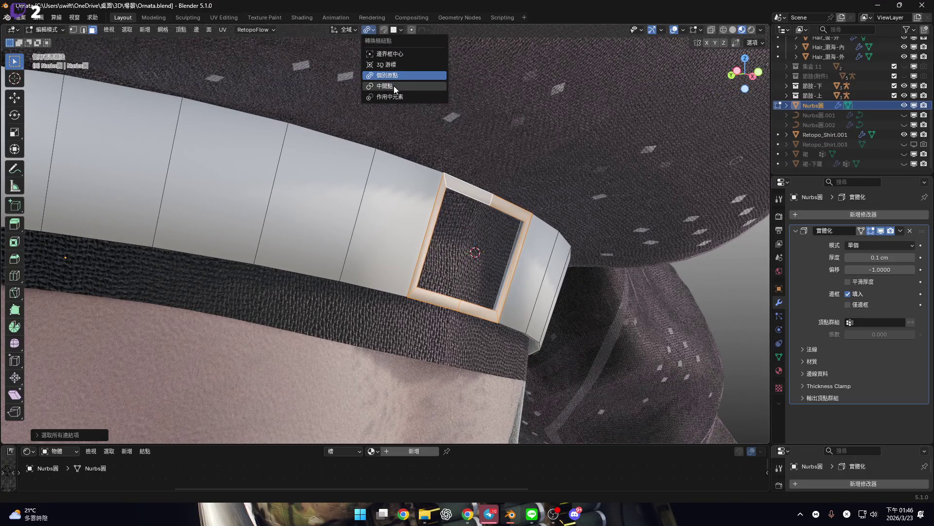
# Set the pivot point to Median Point and return to the front orthographic view
pyautogui.click(395, 87)
pyautogui.moveTo(487, 234); pyautogui.dragTo(516, 260, button='middle')
pyautogui.hotkey('alt', 's')
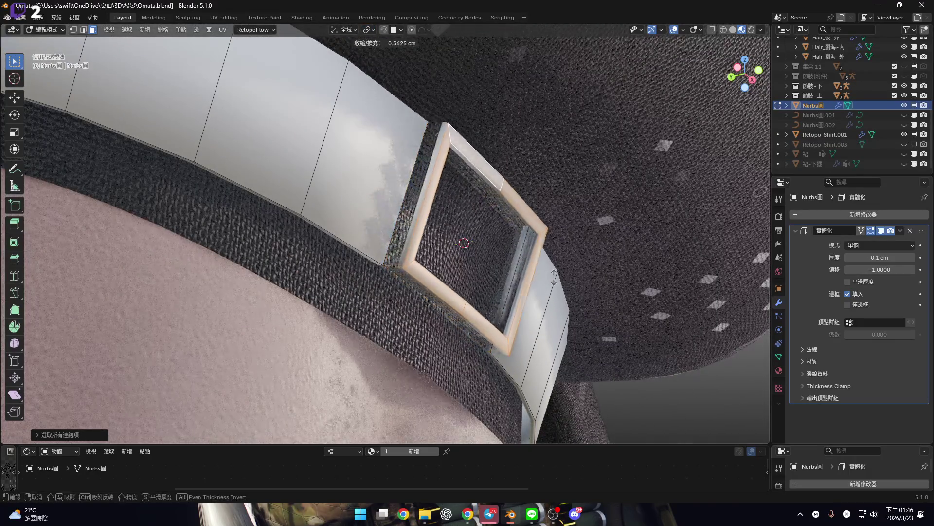
pyautogui.press('Escape')
pyautogui.press('s')
pyautogui.press('z')
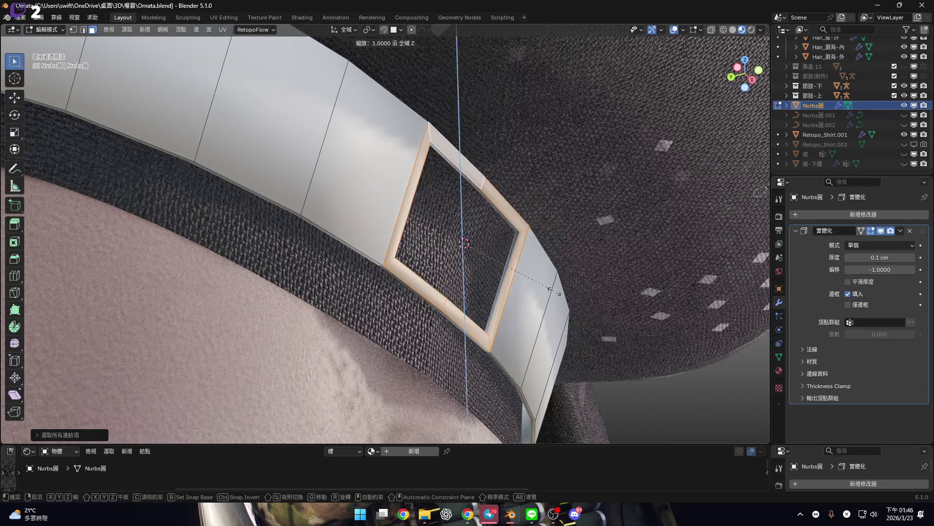
pyautogui.press('Escape')
pyautogui.moveTo(540, 278)
pyautogui.mouseDown(button='middle')
pyautogui.moveTo(488, 267)
pyautogui.moveTo(608, 185)
pyautogui.moveTo(685, 108)
pyautogui.mouseUp(button='middle')
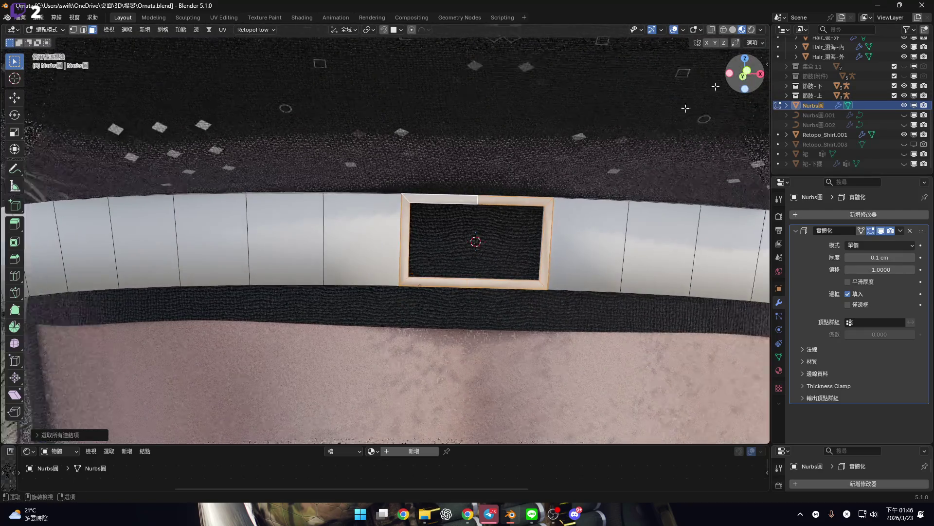
pyautogui.press('KP_1')
pyautogui.keyDown('ctrl'); pyautogui.scroll(-2, 560, 258); pyautogui.keyUp('ctrl')
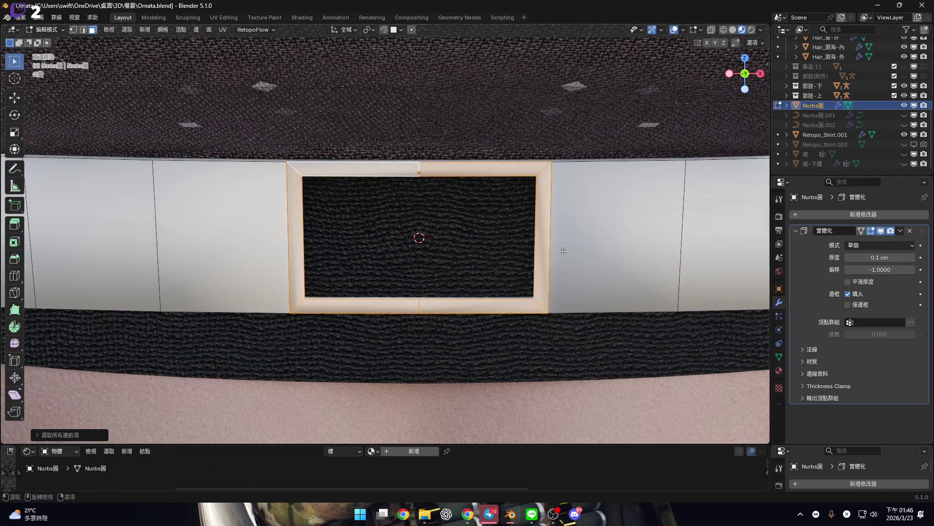
# Delete the selected frame faces and return to Object Mode
pyautogui.press('x')
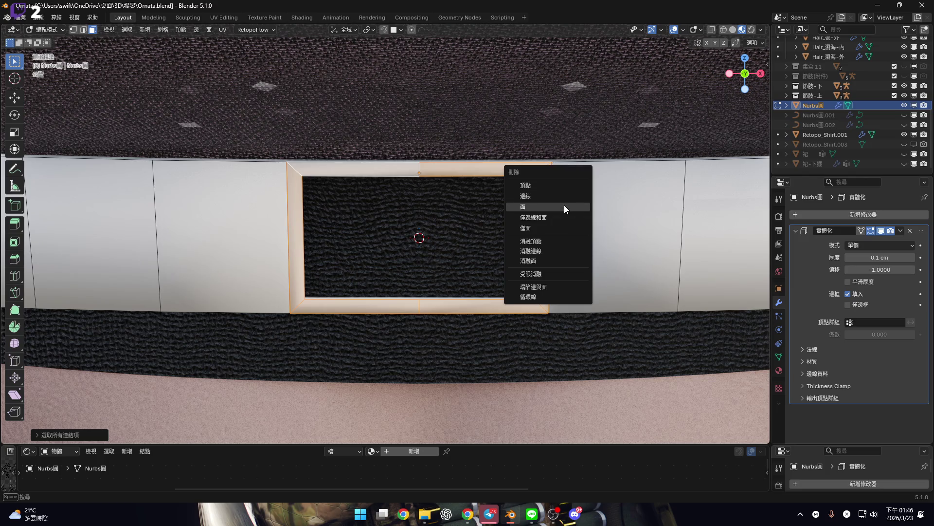
pyautogui.click(565, 208)
pyautogui.hotkey('shift', 'a')
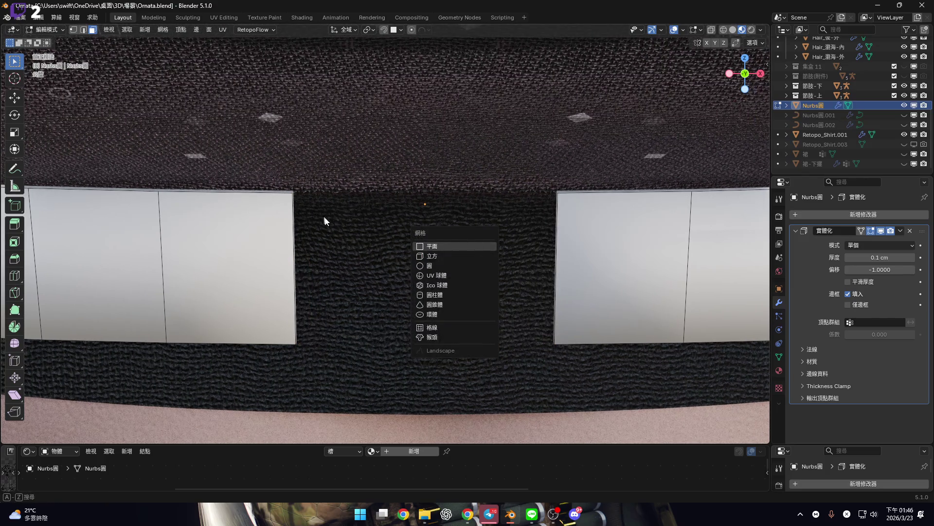
pyautogui.press('Escape')
pyautogui.keyDown('alt'); pyautogui.middleClick(409, 247); pyautogui.keyUp('alt')
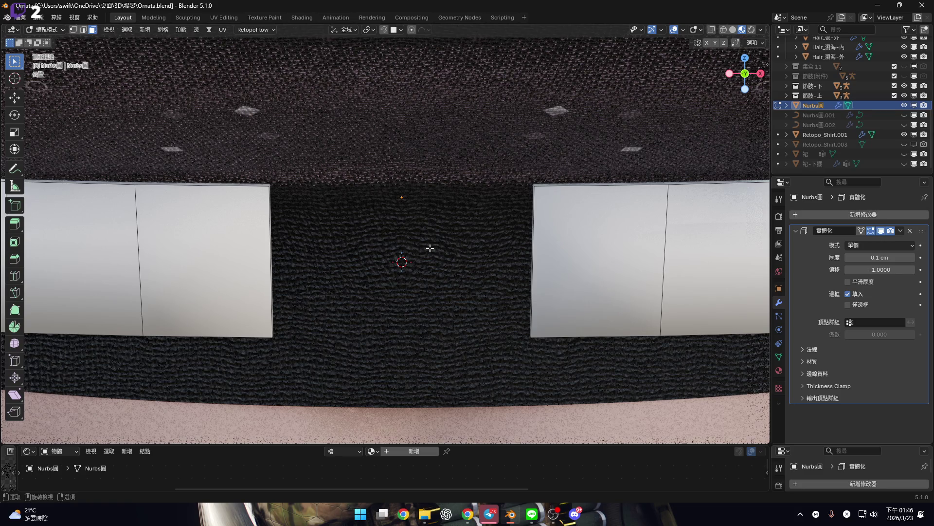
pyautogui.press('Tab')
pyautogui.keyDown('shift'); pyautogui.moveTo(496, 306); pyautogui.dragTo(459, 207, button='middle'); pyautogui.keyUp('shift')
# Add a cube at the 3D cursor and shrink it down
pyautogui.hotkey('shift', 'a')
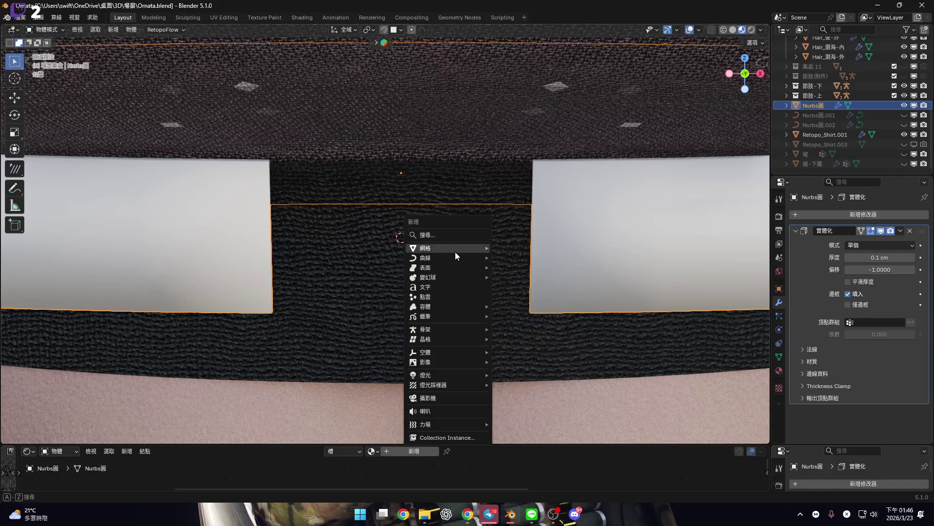
pyautogui.moveTo(456, 252)
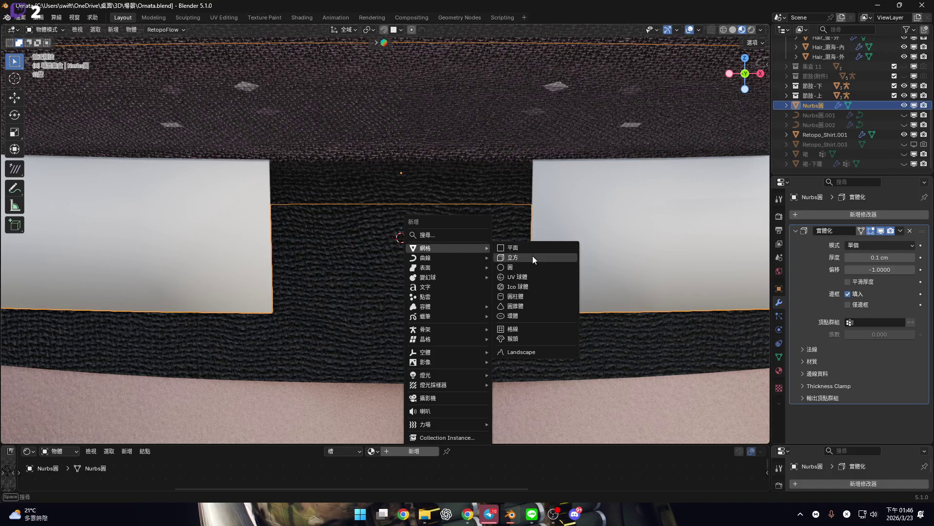
pyautogui.press('Return')
pyautogui.press('s')
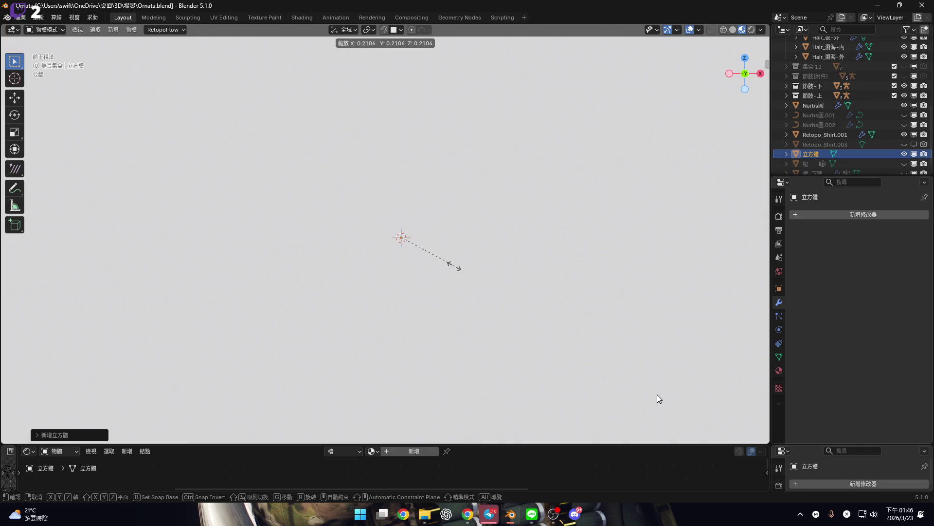
pyautogui.press('Return')
pyautogui.press('s')
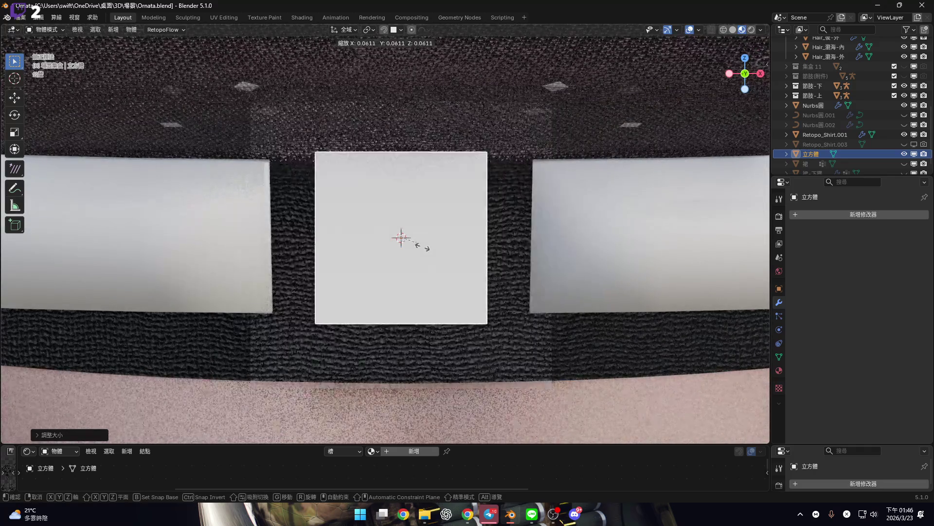
pyautogui.click(429, 253)
# Rescale the cube in see-through solid view, then return to material preview shading
pyautogui.click(733, 30)
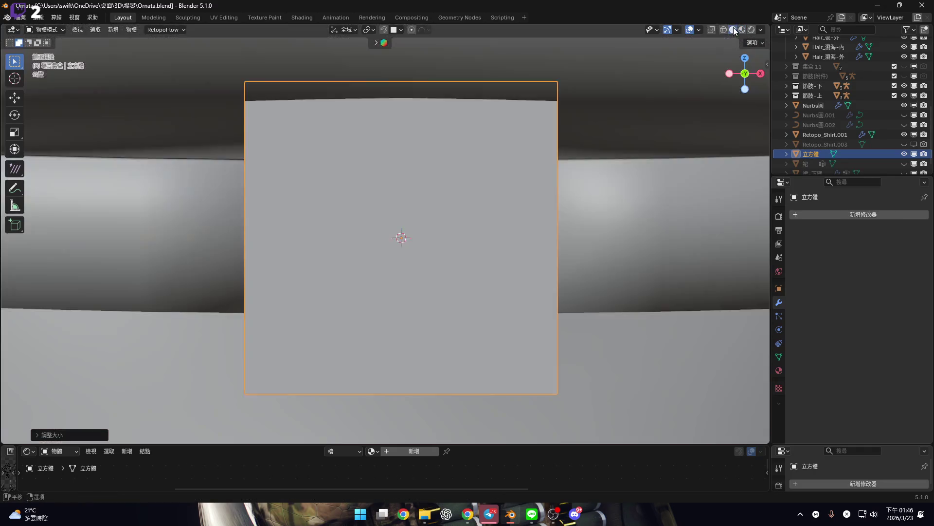
pyautogui.click(712, 31)
pyautogui.scroll(1, 522, 235)
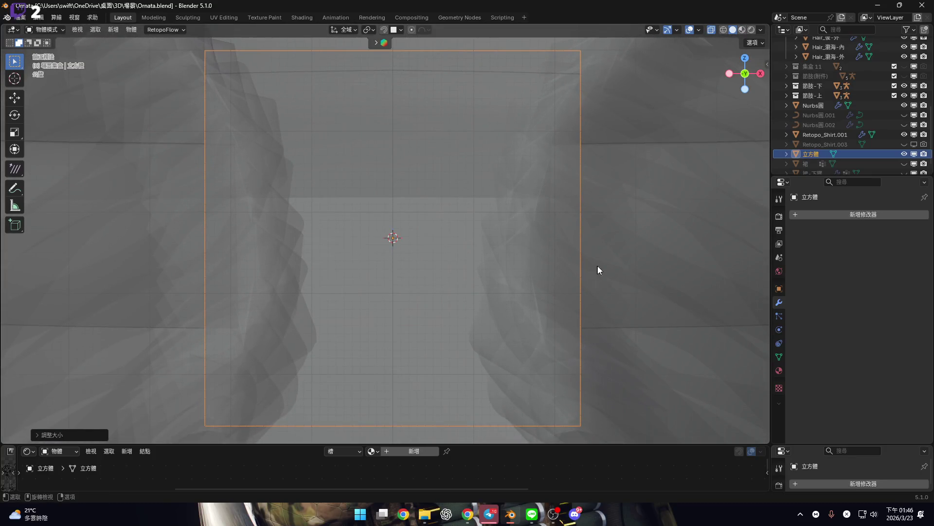
pyautogui.press('s')
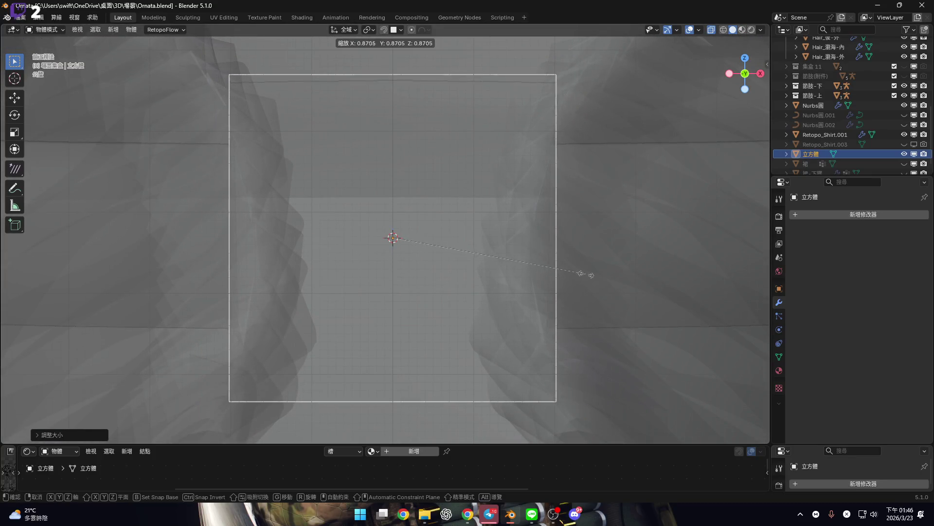
pyautogui.click(693, 35)
pyautogui.click(711, 30)
pyautogui.click(741, 28)
# From a side view, rotate the cube and flatten it along Z
pyautogui.moveTo(592, 189)
pyautogui.mouseDown(button='middle')
pyautogui.moveTo(553, 220)
pyautogui.moveTo(513, 233)
pyautogui.moveTo(519, 187)
pyautogui.moveTo(524, 217)
pyautogui.moveTo(574, 240)
pyautogui.mouseUp(button='middle')
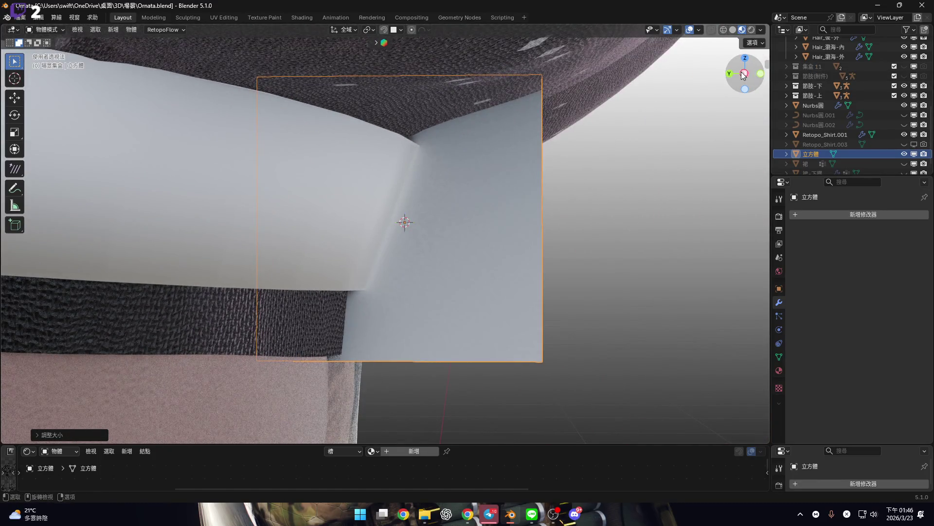
pyautogui.click(743, 73)
pyautogui.scroll(2, 574, 202)
pyautogui.press('r')
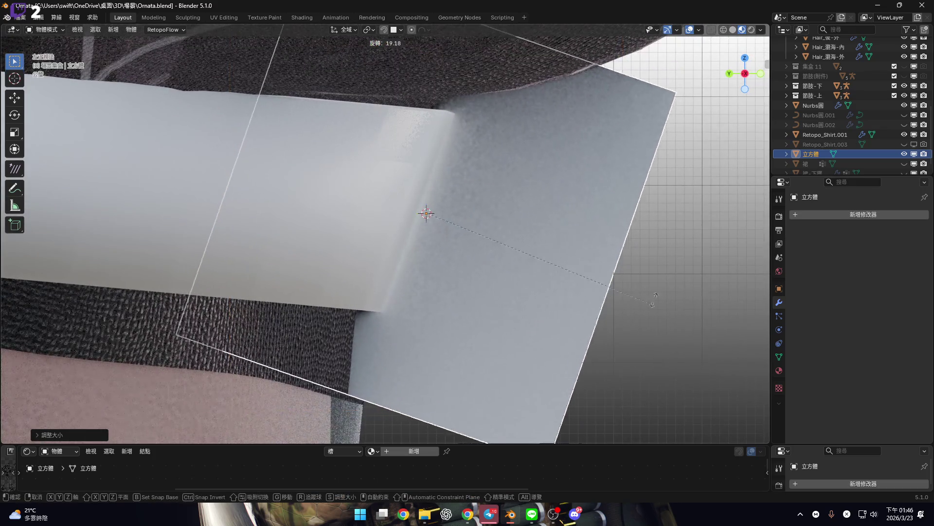
pyautogui.click(647, 276)
pyautogui.press('s')
pyautogui.press('z')
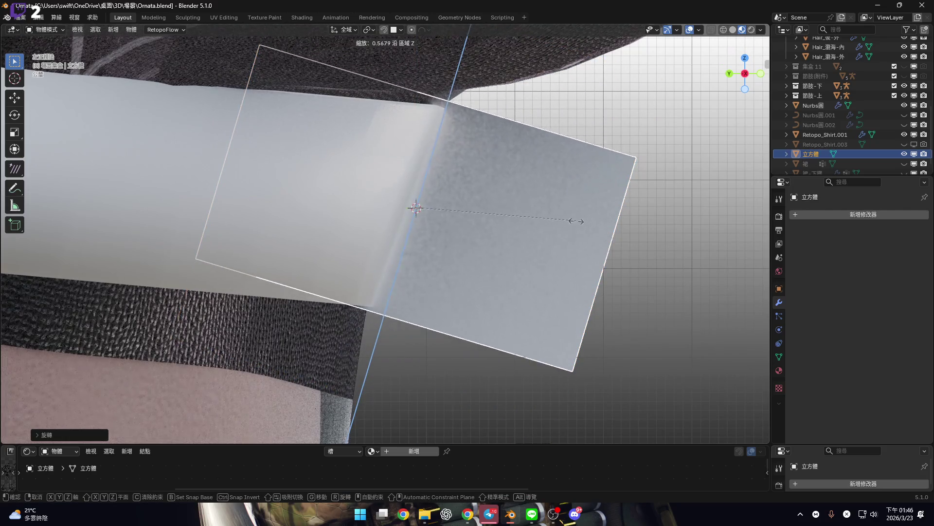
pyautogui.click(562, 241)
# In right side view, thin the cube along Y into a slab and rotate it slightly
pyautogui.moveTo(562, 242)
pyautogui.mouseDown(button='middle')
pyautogui.moveTo(424, 221)
pyautogui.moveTo(340, 231)
pyautogui.moveTo(372, 240)
pyautogui.moveTo(328, 242)
pyautogui.moveTo(370, 243)
pyautogui.mouseUp(button='middle')
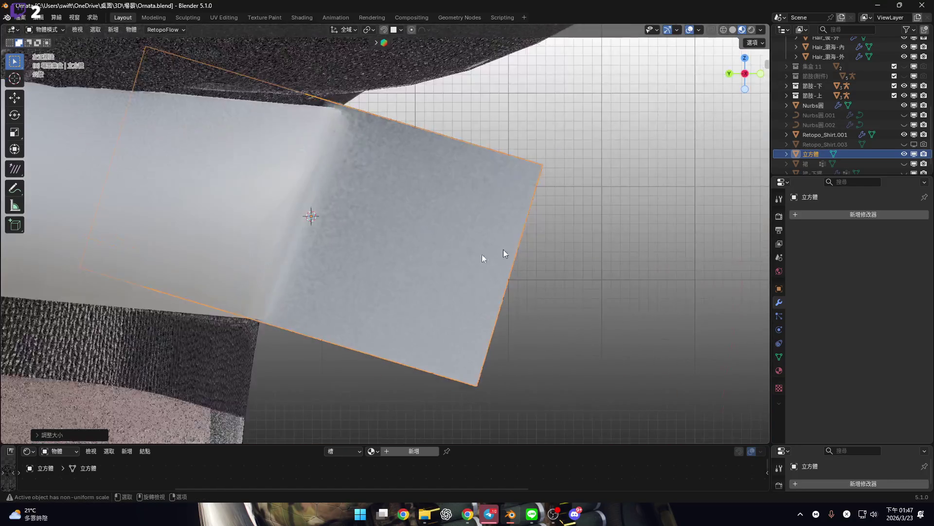
pyautogui.press('KP_3')
pyautogui.press('s')
pyautogui.press('y')
pyautogui.press('y')
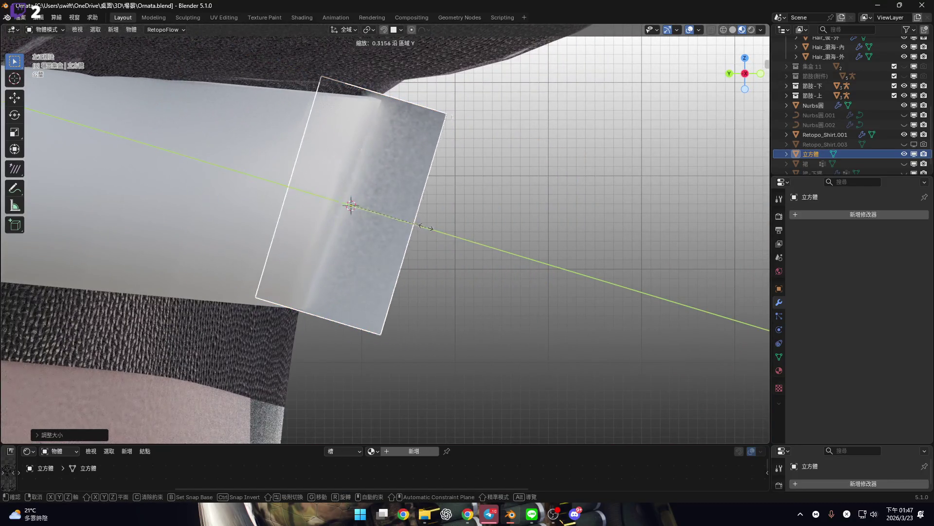
pyautogui.click(385, 233)
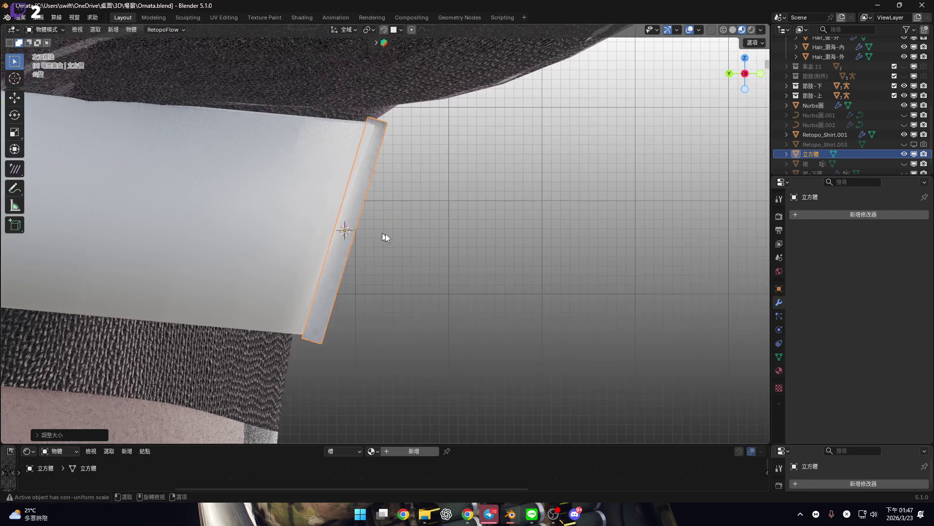
pyautogui.scroll(4, 382, 228)
pyautogui.scroll(-2, 383, 228)
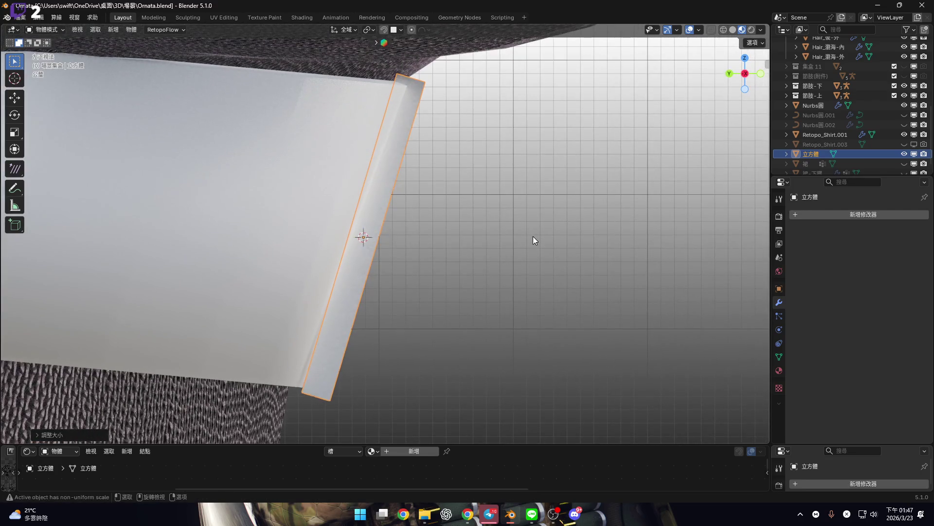
pyautogui.press('r')
pyautogui.click(532, 246)
# Switch transform orientation to Local and move the buckle along its local Y onto the waistband
pyautogui.press('KP_1')
pyautogui.moveTo(410, 219)
pyautogui.keyDown('alt'); pyautogui.mouseDown(button='middle')
pyautogui.moveTo(349, 207)
pyautogui.moveTo(515, 229)
pyautogui.moveTo(385, 236)
pyautogui.moveTo(646, 232)
pyautogui.moveTo(522, 198)
pyautogui.moveTo(513, 206)
pyautogui.moveTo(586, 214)
pyautogui.moveTo(639, 250)
pyautogui.moveTo(417, 246)
pyautogui.moveTo(476, 212)
pyautogui.mouseUp(button='middle'); pyautogui.keyUp('alt')
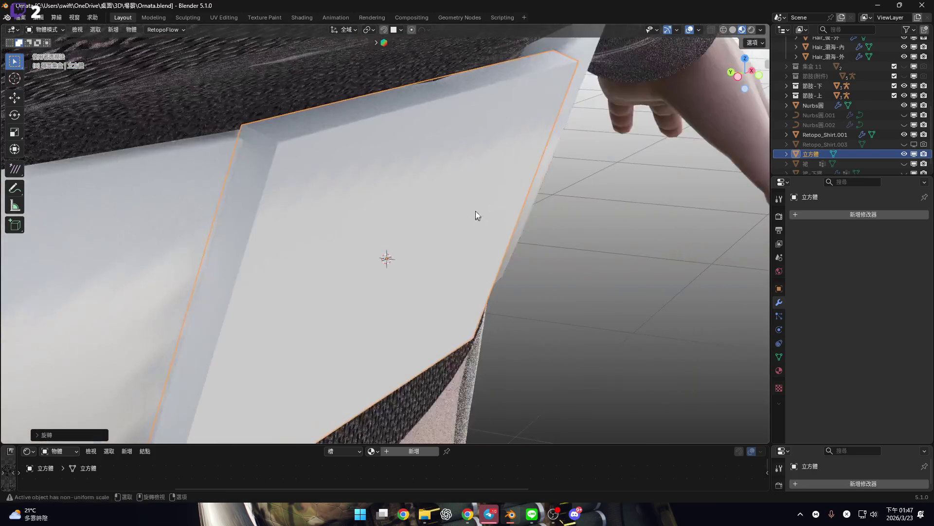
pyautogui.click(344, 30)
pyautogui.moveTo(427, 296); pyautogui.dragTo(465, 226, button='middle')
pyautogui.press('g')
pyautogui.press('y')
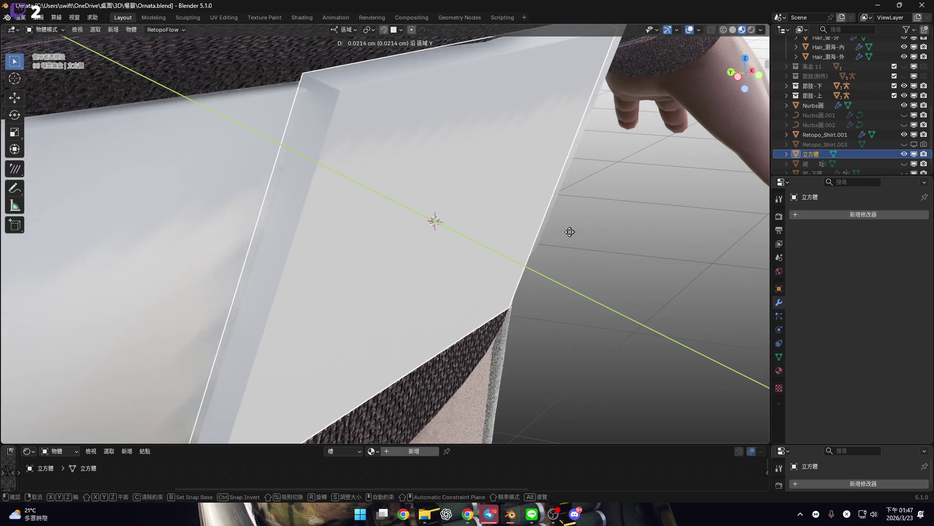
pyautogui.click(438, 199)
# Make the buckle thinner along its local Z, then enter Edit Mode from the front view
pyautogui.moveTo(438, 198)
pyautogui.mouseDown(button='middle')
pyautogui.moveTo(371, 198)
pyautogui.moveTo(419, 196)
pyautogui.moveTo(440, 218)
pyautogui.mouseUp(button='middle')
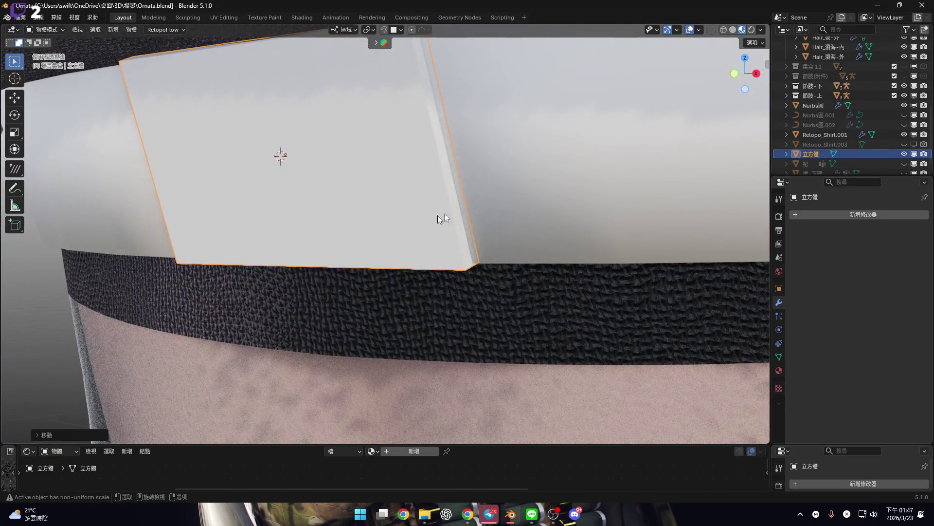
pyautogui.moveTo(607, 130)
pyautogui.mouseDown(button='middle')
pyautogui.moveTo(590, 152)
pyautogui.moveTo(735, 79)
pyautogui.mouseUp(button='middle')
pyautogui.click(741, 74)
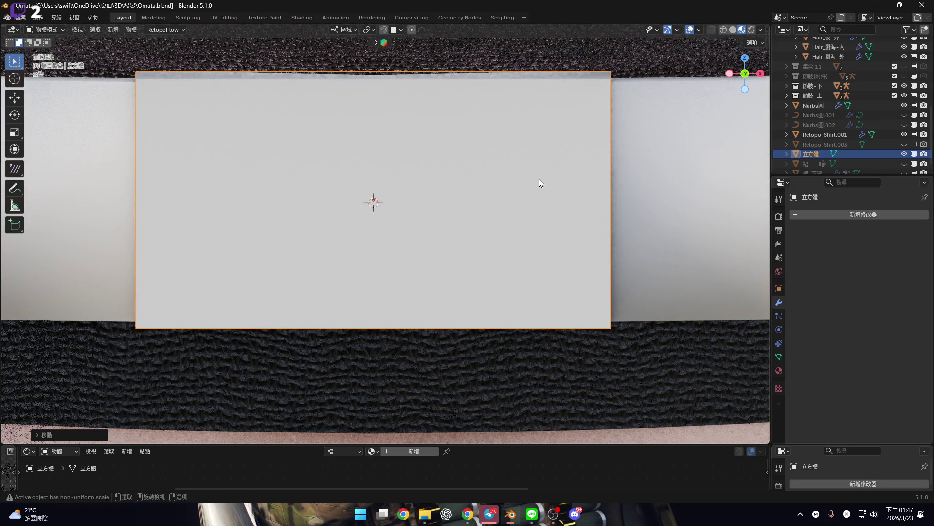
pyautogui.keyDown('shift'); pyautogui.scroll(2, 538, 178); pyautogui.keyUp('shift')
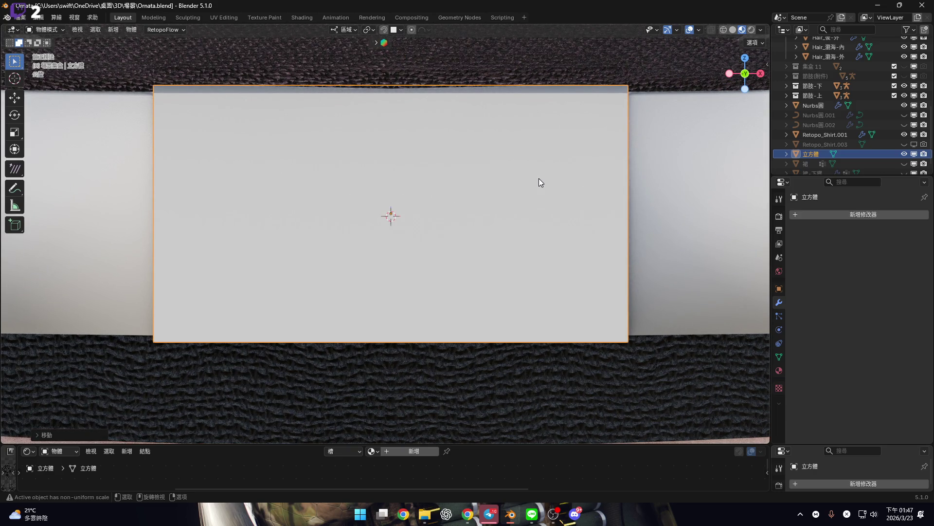
pyautogui.moveTo(381, 139)
pyautogui.mouseDown(button='middle')
pyautogui.moveTo(565, 138)
pyautogui.moveTo(639, 102)
pyautogui.moveTo(386, 183)
pyautogui.moveTo(481, 162)
pyautogui.mouseUp(button='middle')
pyautogui.press('s')
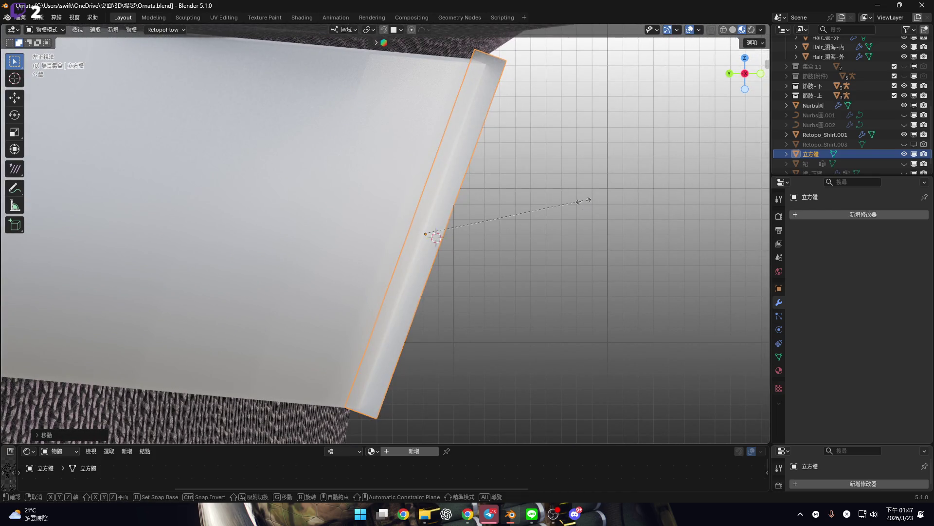
pyautogui.press('z')
pyautogui.press('z')
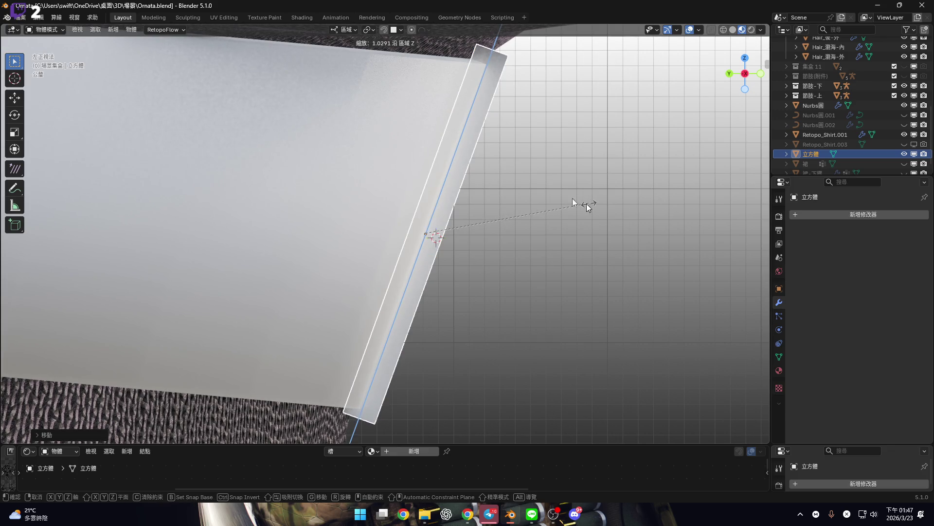
pyautogui.click(588, 207)
pyautogui.moveTo(376, 132)
pyautogui.mouseDown(button='middle')
pyautogui.moveTo(353, 128)
pyautogui.moveTo(545, 165)
pyautogui.moveTo(473, 166)
pyautogui.moveTo(445, 188)
pyautogui.moveTo(484, 195)
pyautogui.moveTo(476, 215)
pyautogui.moveTo(738, 77)
pyautogui.mouseUp(button='middle')
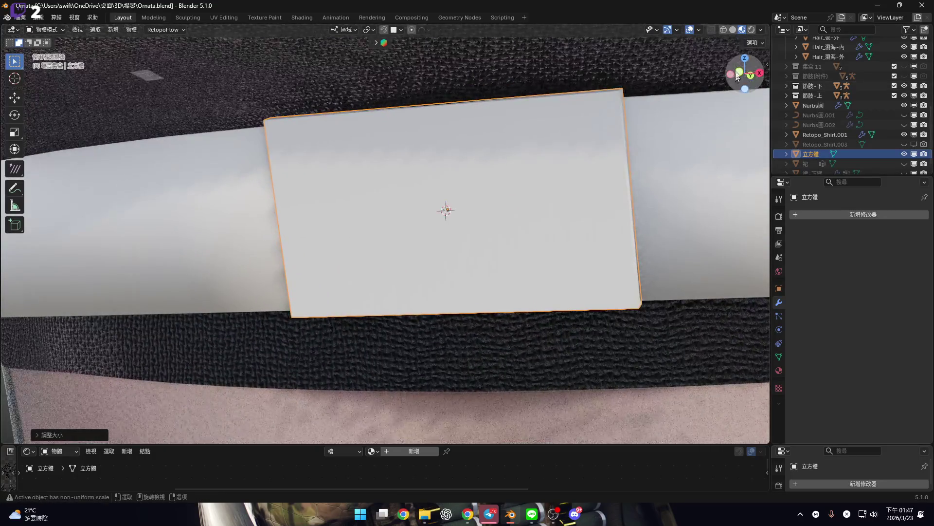
pyautogui.click(737, 77)
pyautogui.scroll(1, 560, 219)
pyautogui.press('Tab')
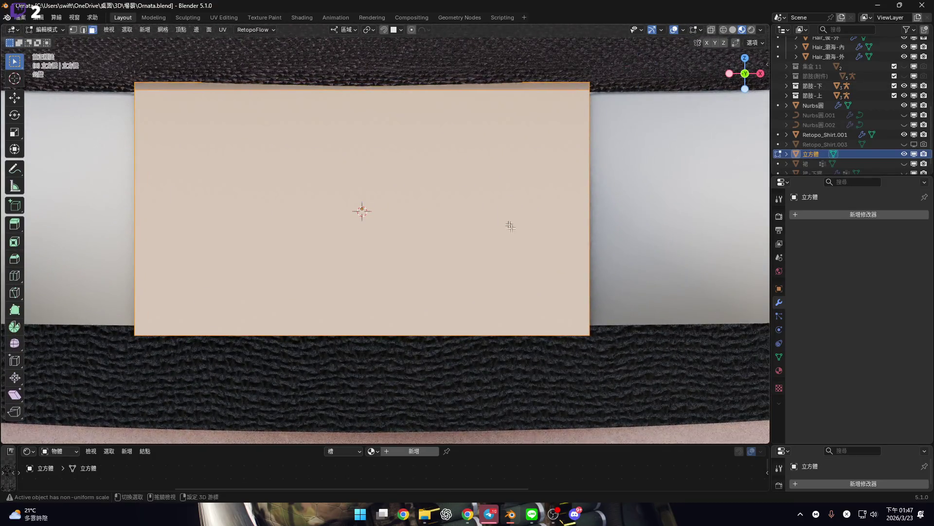
# Inset the buckle's front face in front view
pyautogui.keyDown('shift'); pyautogui.moveTo(509, 226); pyautogui.dragTo(530, 251, button='middle'); pyautogui.keyUp('shift')
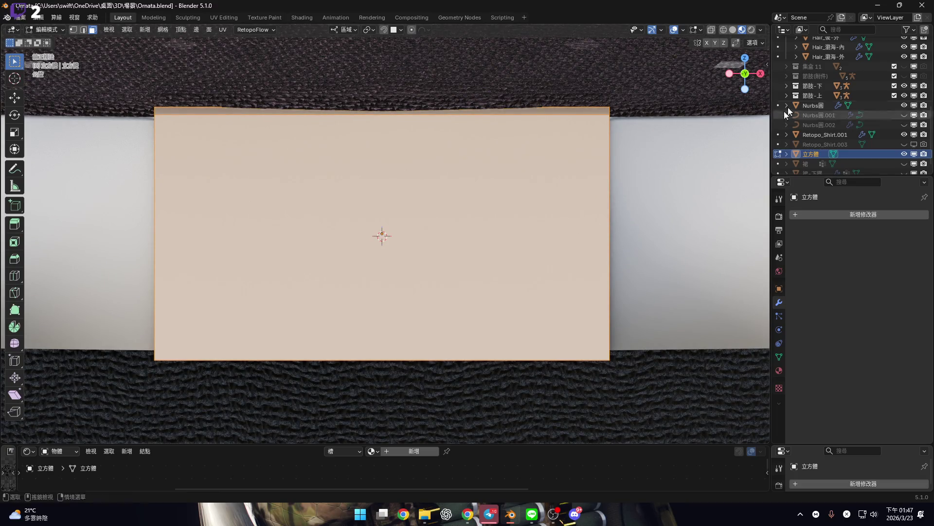
pyautogui.moveTo(511, 161)
pyautogui.mouseDown(button='middle')
pyautogui.moveTo(459, 194)
pyautogui.moveTo(476, 244)
pyautogui.mouseUp(button='middle')
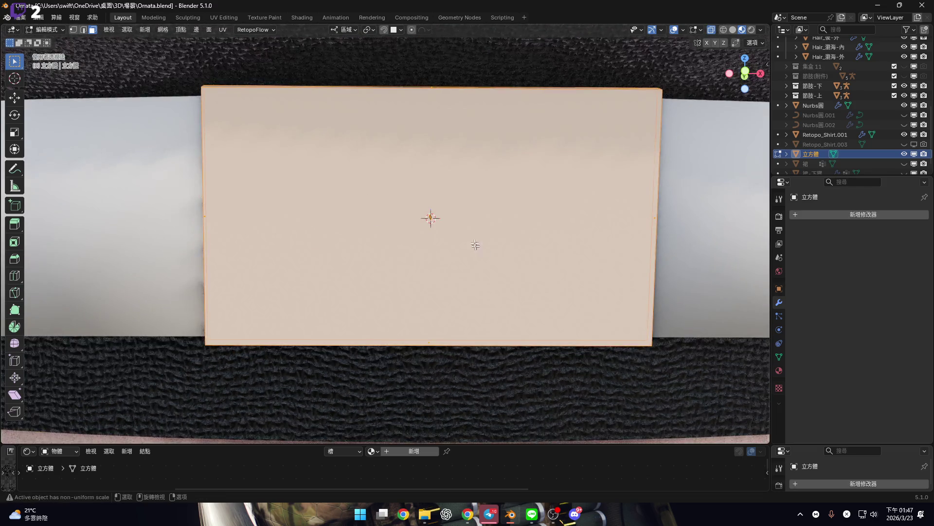
pyautogui.moveTo(548, 284)
pyautogui.mouseDown(button='middle')
pyautogui.moveTo(525, 248)
pyautogui.moveTo(534, 267)
pyautogui.mouseUp(button='middle')
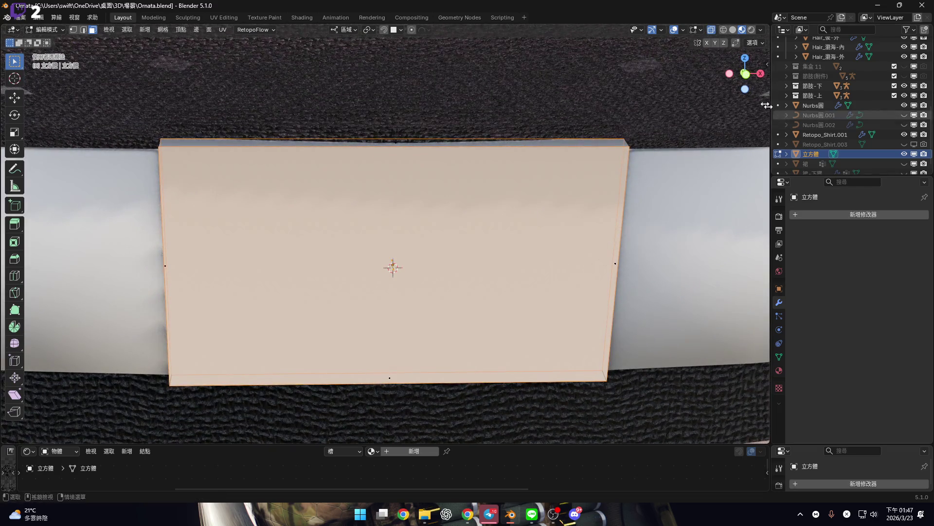
pyautogui.press('KP_1')
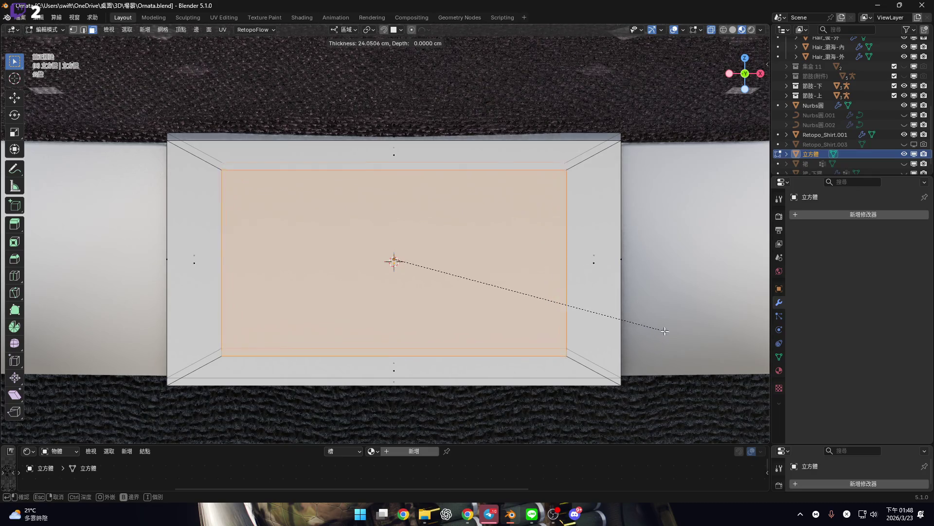
pyautogui.click(653, 328)
# Turn off X-ray and push the inset face back about 0.5 cm along Y
pyautogui.scroll(-3, 449, 296)
pyautogui.moveTo(448, 296)
pyautogui.mouseDown(button='middle')
pyautogui.moveTo(485, 284)
pyautogui.moveTo(428, 265)
pyautogui.moveTo(434, 255)
pyautogui.moveTo(436, 269)
pyautogui.mouseUp(button='middle')
pyautogui.scroll(3, 440, 263)
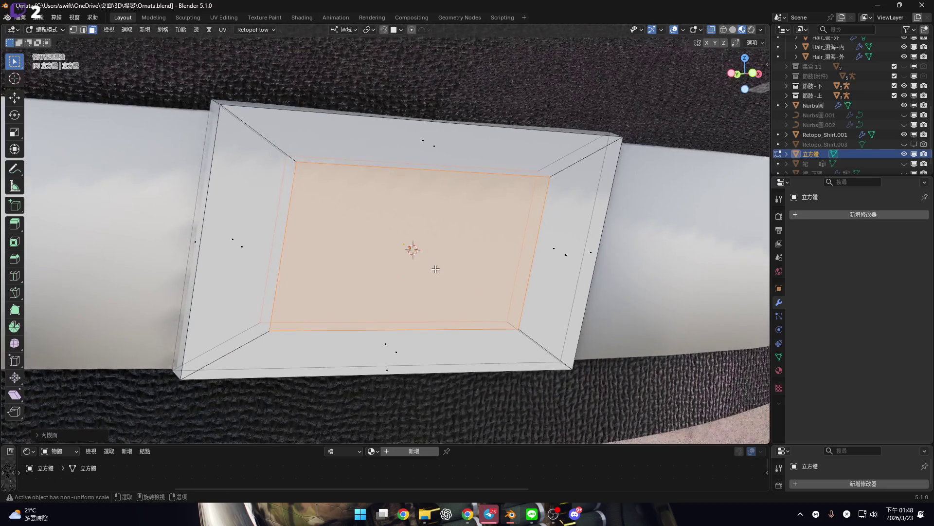
pyautogui.keyDown('shift'); pyautogui.moveTo(519, 277); pyautogui.dragTo(497, 287, button='middle'); pyautogui.keyUp('shift')
pyautogui.click(712, 30)
pyautogui.moveTo(598, 253); pyautogui.dragTo(495, 258, button='middle')
pyautogui.press('g')
pyautogui.press('y')
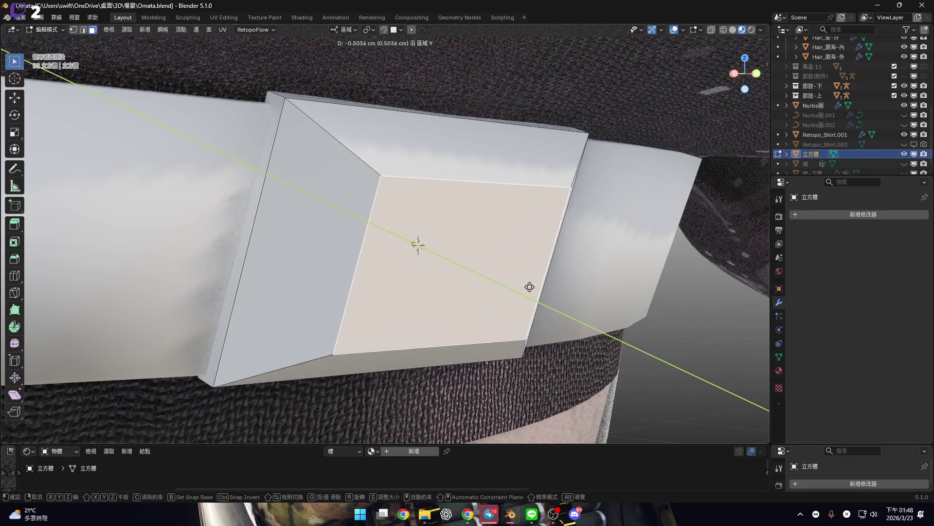
pyautogui.click(529, 287)
pyautogui.press('KP_1')
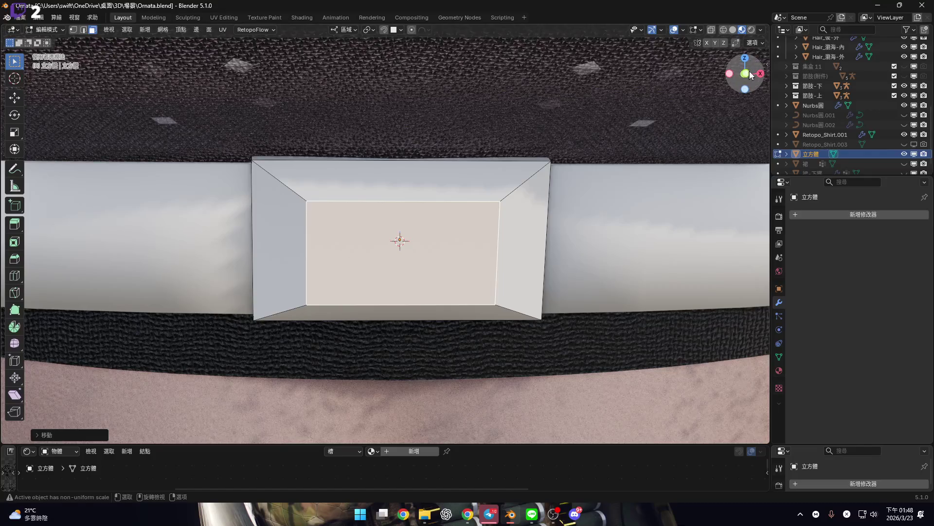
# Add one loop cut around the buckle's sloped frame, then check it from the front
pyautogui.scroll(2, 515, 242)
pyautogui.moveTo(545, 259)
pyautogui.mouseDown(button='middle')
pyautogui.moveTo(445, 257)
pyautogui.moveTo(490, 224)
pyautogui.moveTo(539, 250)
pyautogui.moveTo(548, 272)
pyautogui.mouseUp(button='middle')
pyautogui.press('KP_1')
pyautogui.scroll(-2, 469, 261)
pyautogui.click(750, 74)
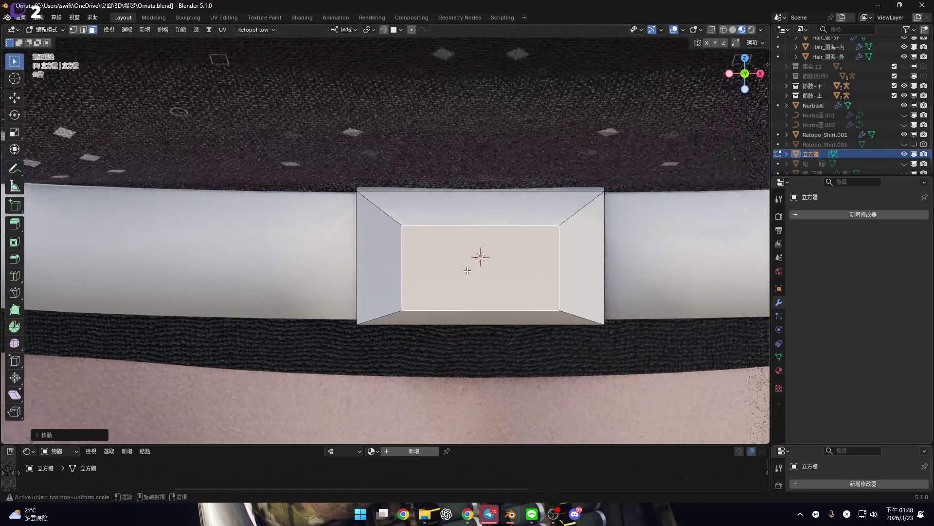
pyautogui.scroll(3, 480, 263)
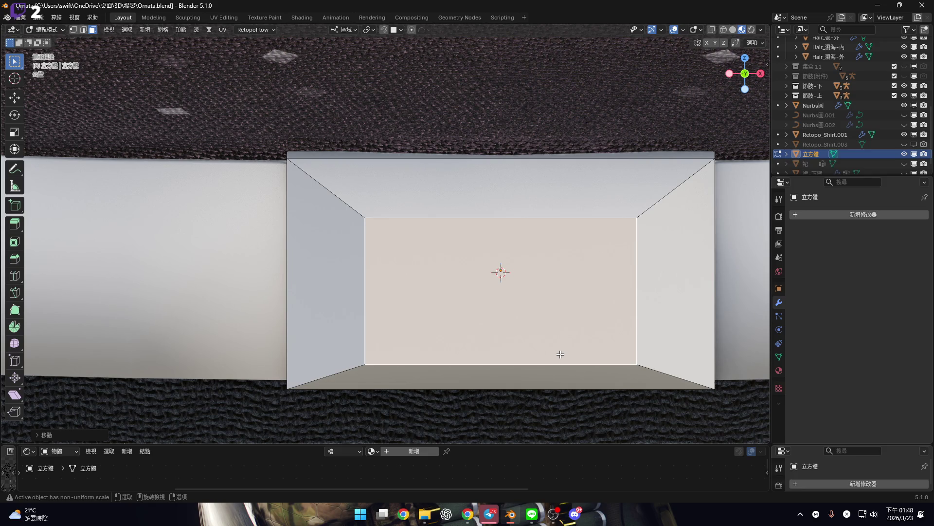
pyautogui.moveTo(619, 280)
pyautogui.mouseDown(button='middle')
pyautogui.moveTo(396, 282)
pyautogui.moveTo(521, 261)
pyautogui.moveTo(430, 291)
pyautogui.moveTo(448, 242)
pyautogui.moveTo(469, 330)
pyautogui.mouseUp(button='middle')
pyautogui.scroll(5, 469, 330)
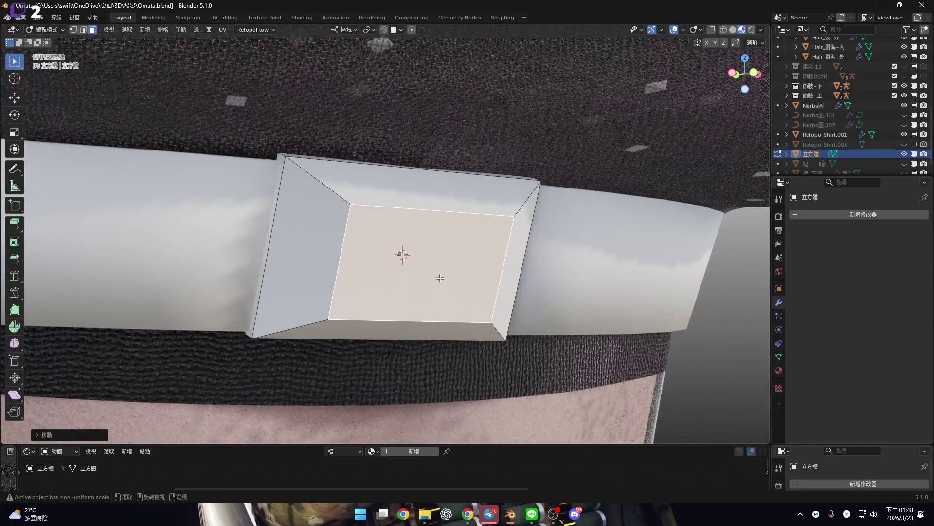
pyautogui.moveTo(377, 178); pyautogui.dragTo(438, 215, button='middle')
pyautogui.hotkey('ctrl', 'r')
pyautogui.click(370, 176)
pyautogui.click(745, 74)
pyautogui.scroll(3, 478, 264)
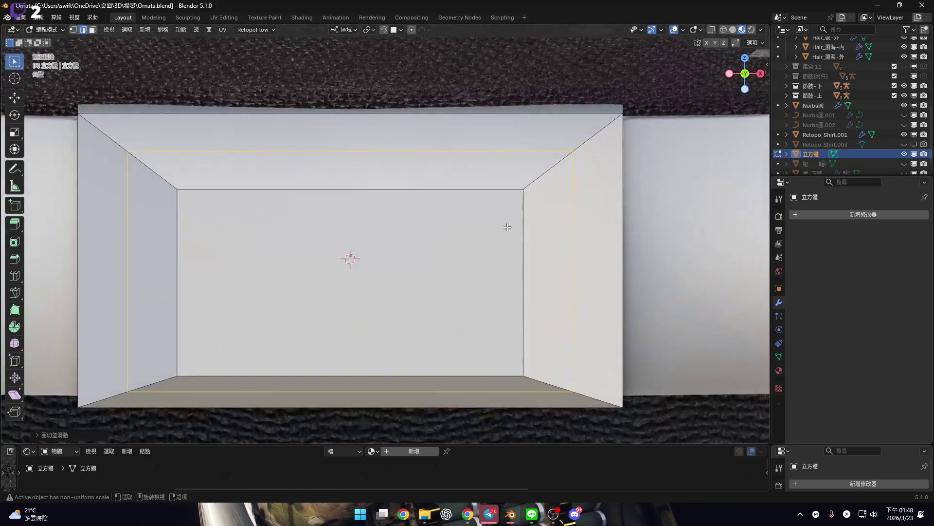
# In face mode, add a loop cut near the buckle's outer rim and scale it inward
pyautogui.press('3')
pyautogui.click(536, 246)
pyautogui.hotkey('ctrl', 'r')
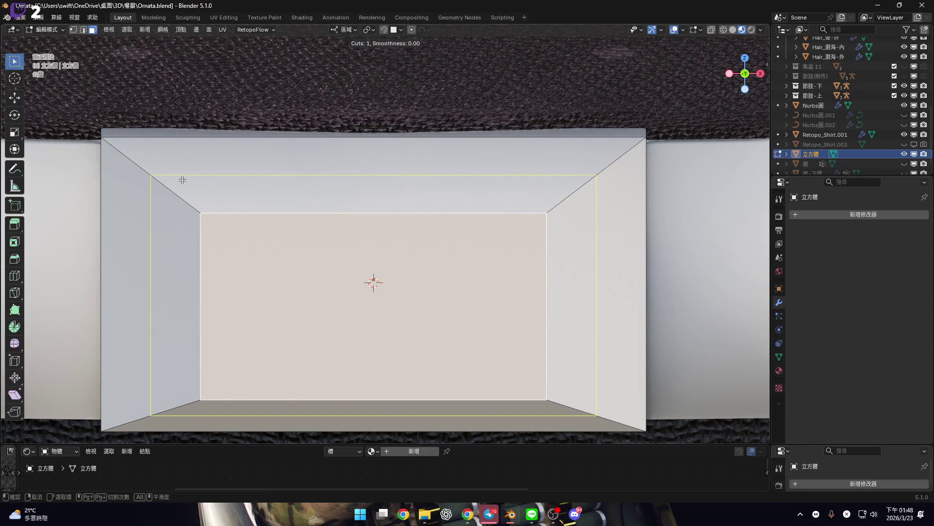
pyautogui.click(182, 179)
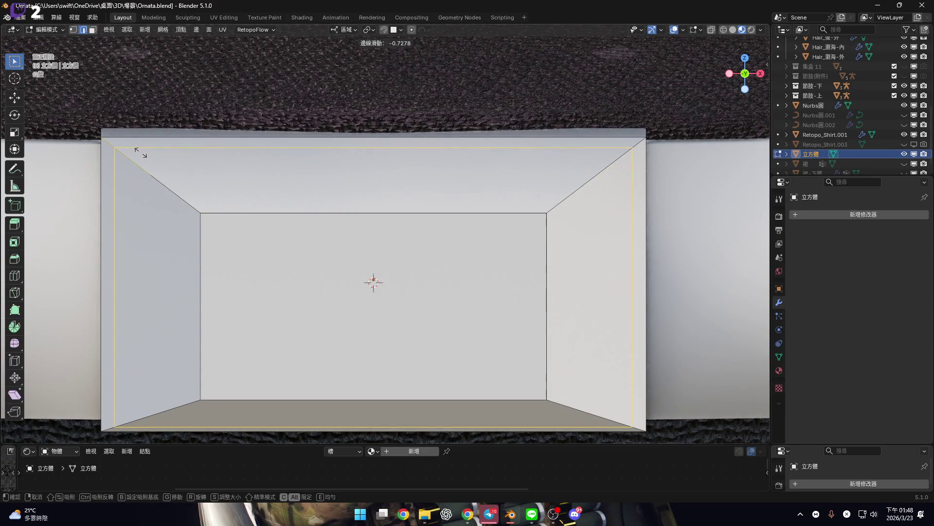
pyautogui.click(140, 153)
pyautogui.moveTo(685, 199)
pyautogui.keyDown('shift'); pyautogui.mouseDown(button='middle')
pyautogui.moveTo(572, 198)
pyautogui.moveTo(587, 215)
pyautogui.mouseUp(button='middle'); pyautogui.keyUp('shift')
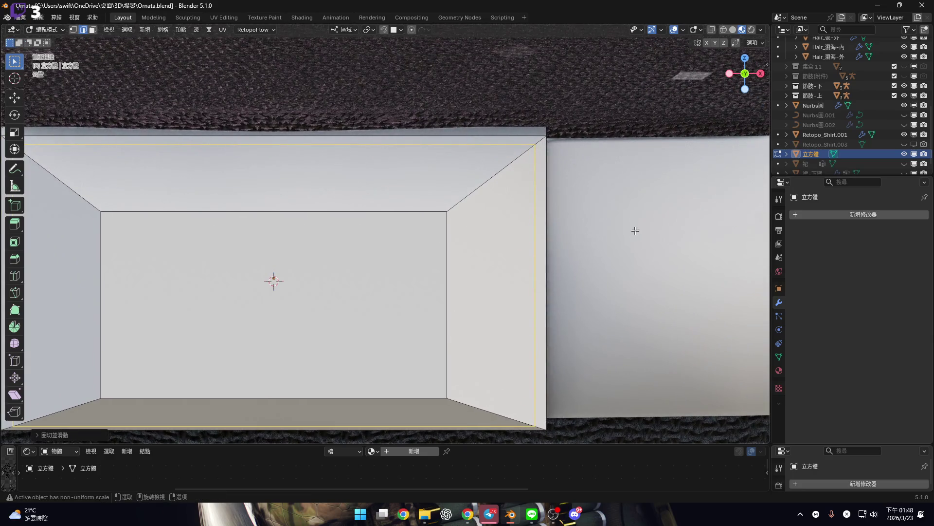
pyautogui.press('s')
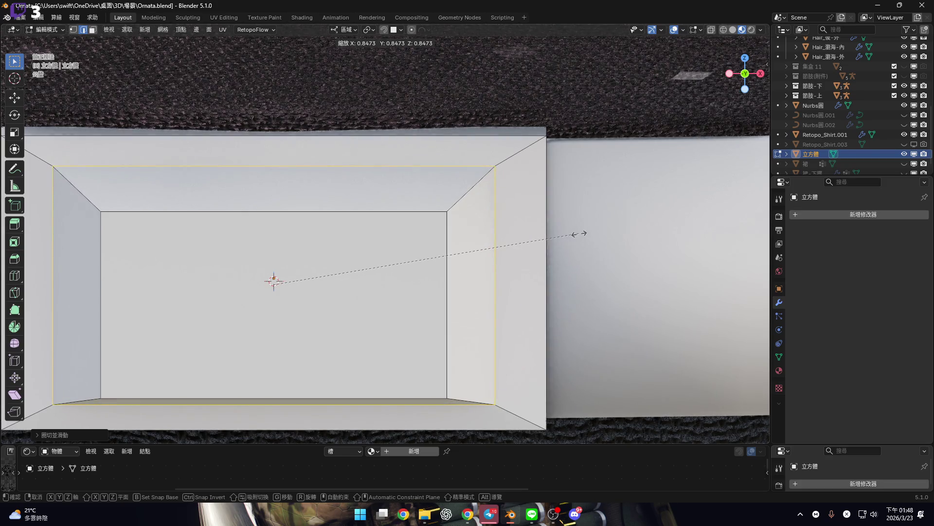
pyautogui.click(579, 234)
# Try shrink/fatten and rescaling on the new loop, cancelling both
pyautogui.moveTo(451, 221)
pyautogui.mouseDown(button='middle')
pyautogui.moveTo(524, 209)
pyautogui.moveTo(467, 170)
pyautogui.moveTo(536, 218)
pyautogui.mouseUp(button='middle')
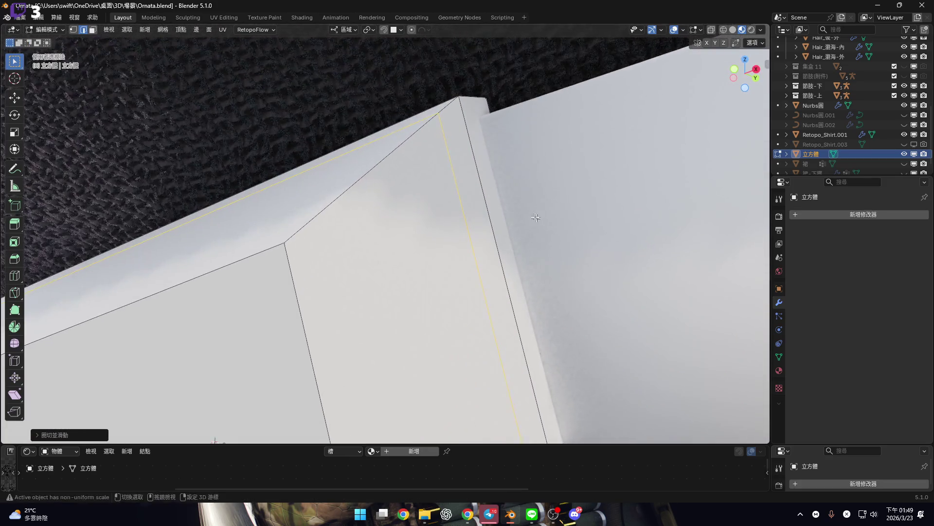
pyautogui.scroll(-1, 536, 218)
pyautogui.hotkey('alt', 's')
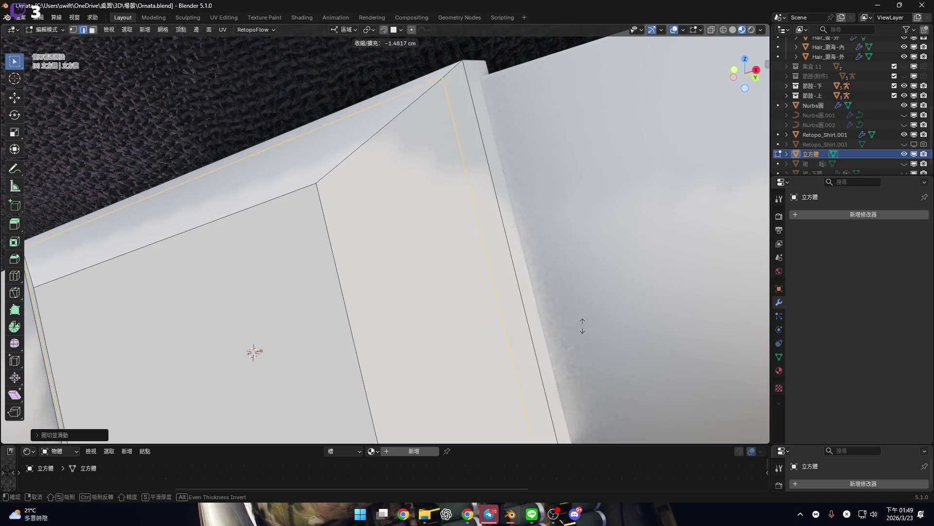
pyautogui.rightClick(578, 54)
pyautogui.press('s')
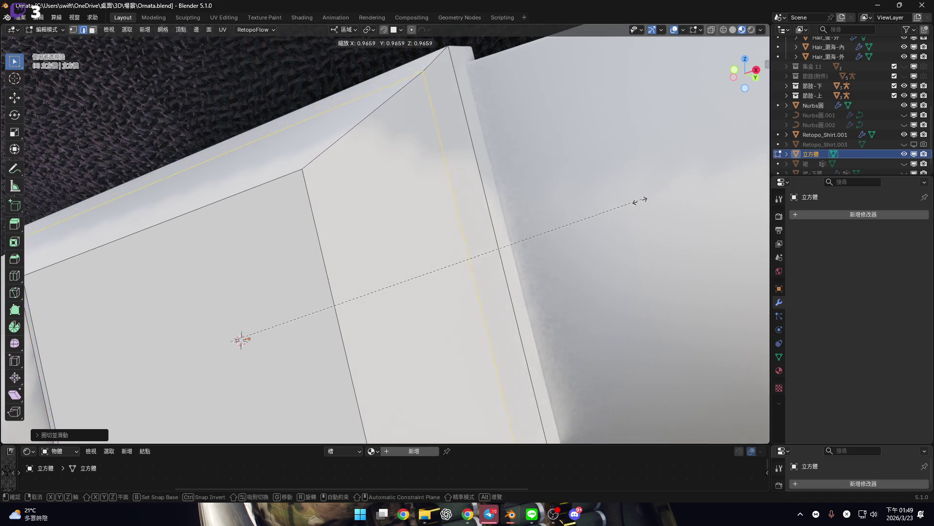
pyautogui.rightClick(601, 222)
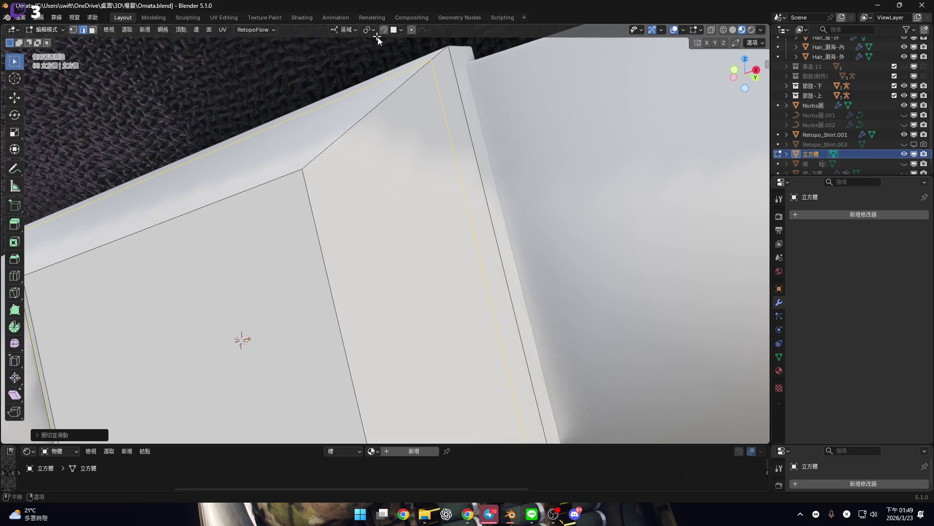
# Set the pivot point to 3D Cursor and start scaling the loop along X
pyautogui.click(369, 30)
pyautogui.click(386, 65)
pyautogui.moveTo(439, 195)
pyautogui.mouseDown(button='middle')
pyautogui.moveTo(535, 219)
pyautogui.moveTo(287, 184)
pyautogui.moveTo(455, 202)
pyautogui.mouseUp(button='middle')
pyautogui.press('s')
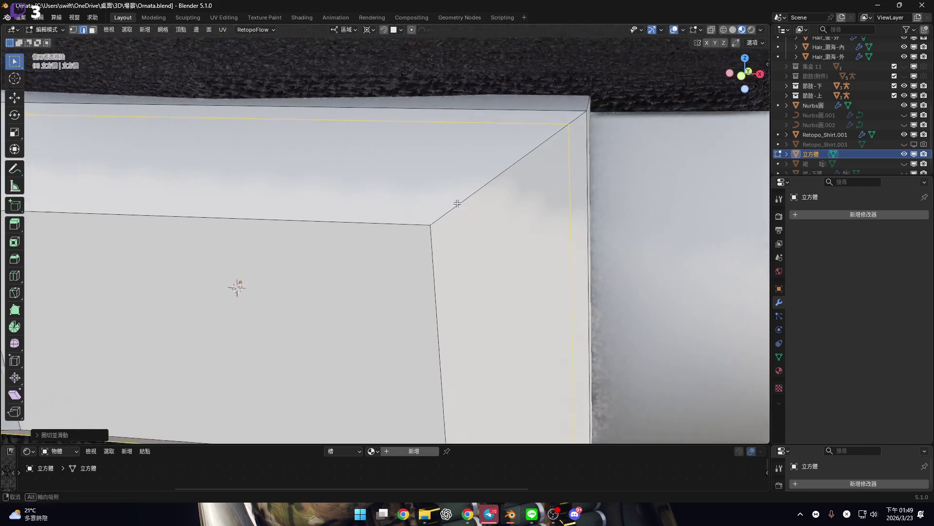
pyautogui.press('x')
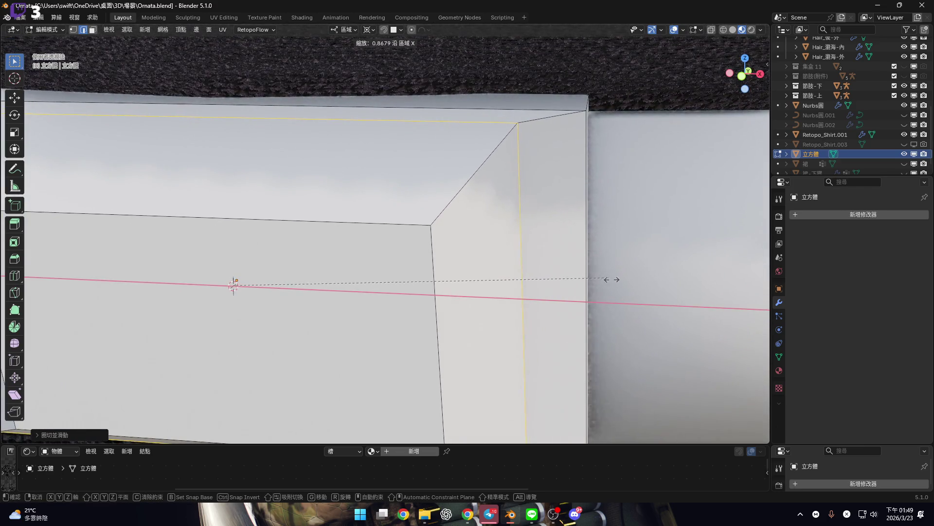